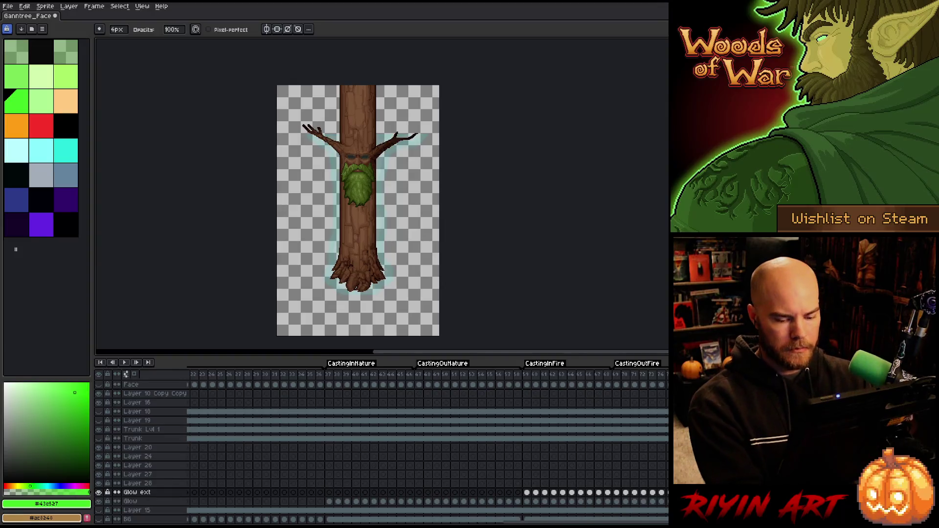
Step: Delete the Glow ext layer's cels from frame 59 through frame 71
left_click(634, 492)
left_click_drag(620, 496, 527, 493)
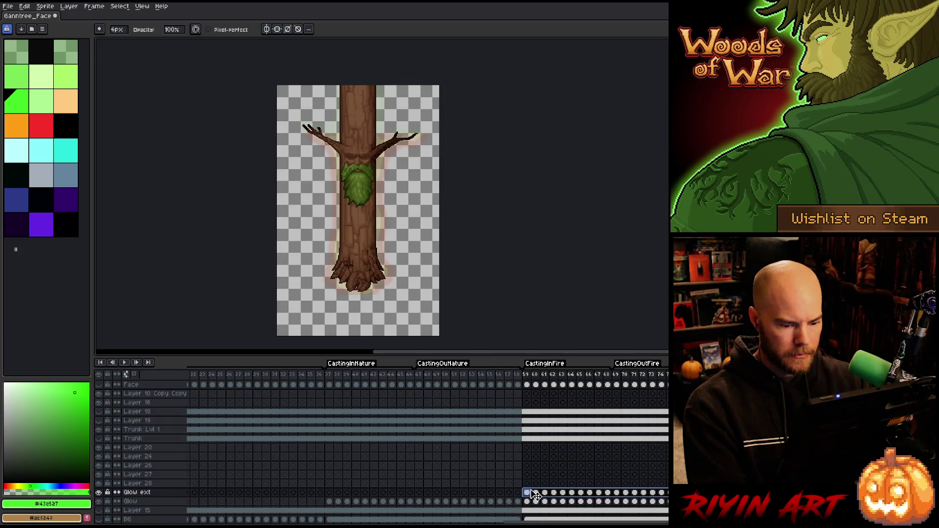
key("Delete")
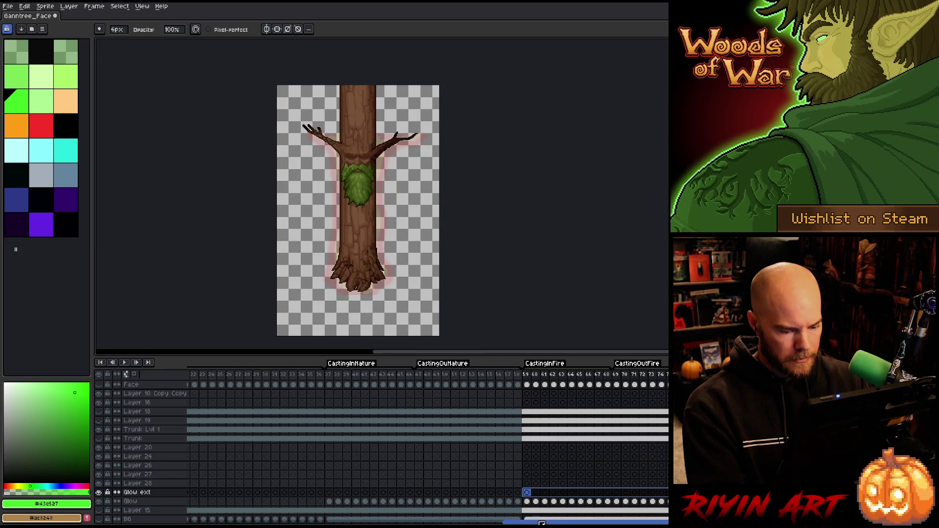
left_click_drag(542, 522, 481, 523)
scroll(477, 516, "right", 10)
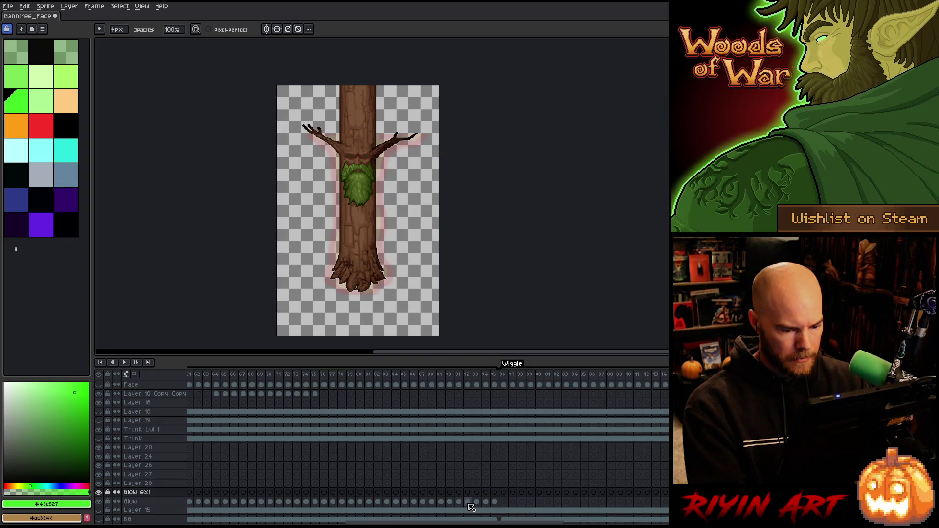
Step: Select the run of green Glow cels from frame 91 back through the Wiggle section
left_click(467, 502)
left_click(456, 502)
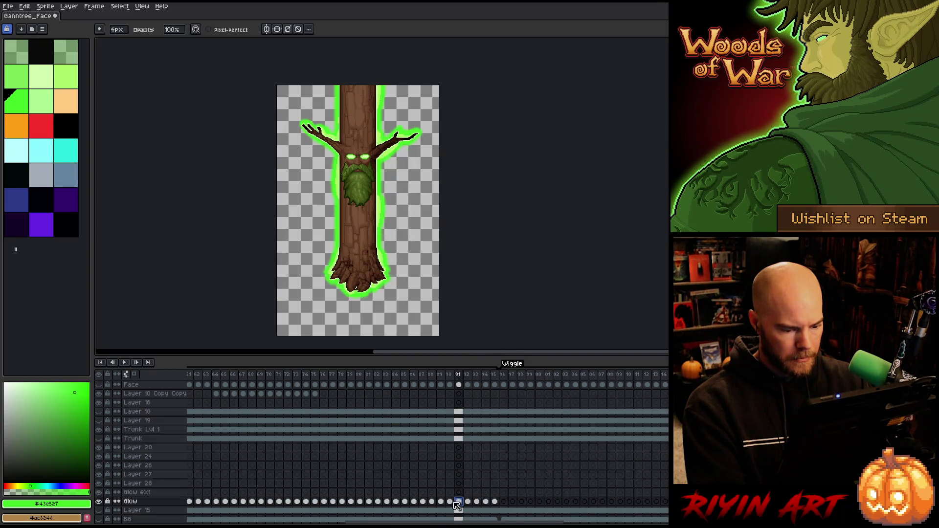
left_click_drag(456, 505, 279, 507)
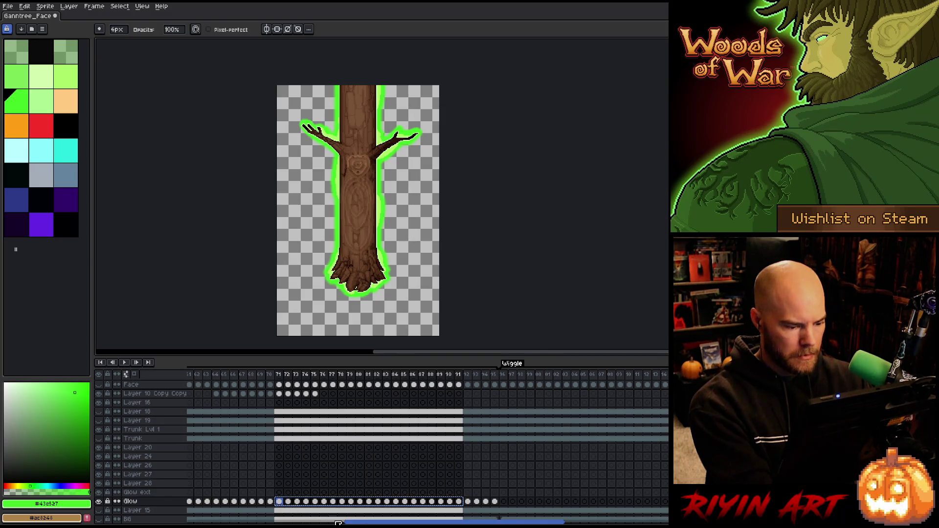
left_click_drag(362, 523, 554, 524)
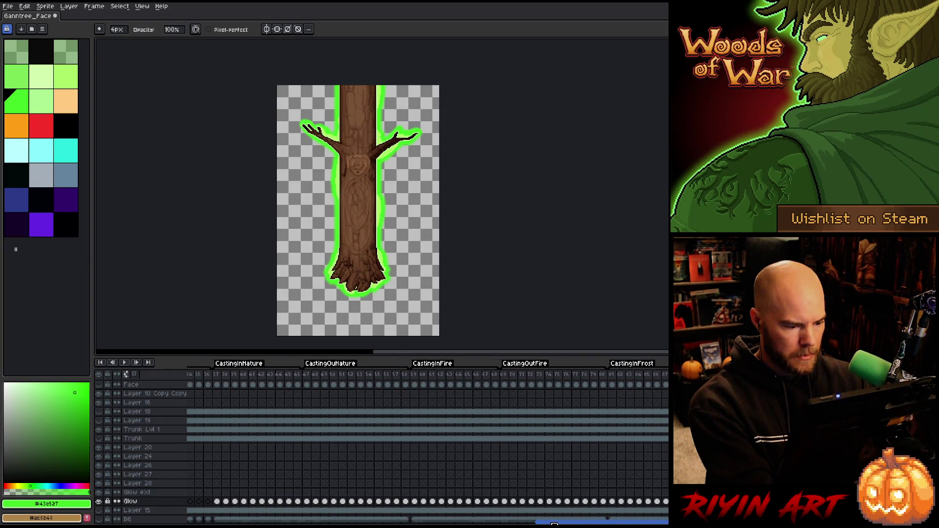
Step: Paste the copied green glow cels into Glow ext at frame 59 and check frame 80
left_click(414, 492)
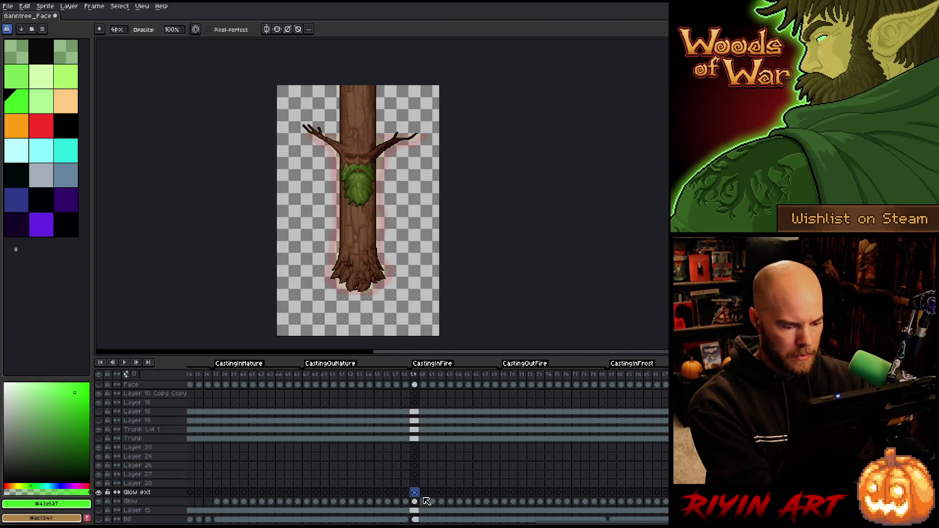
key("ctrl+v")
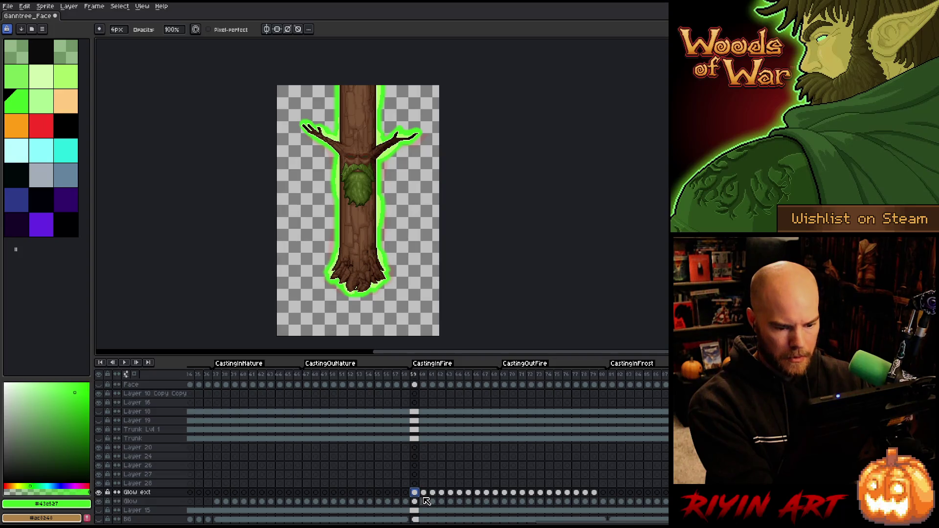
left_click(602, 492)
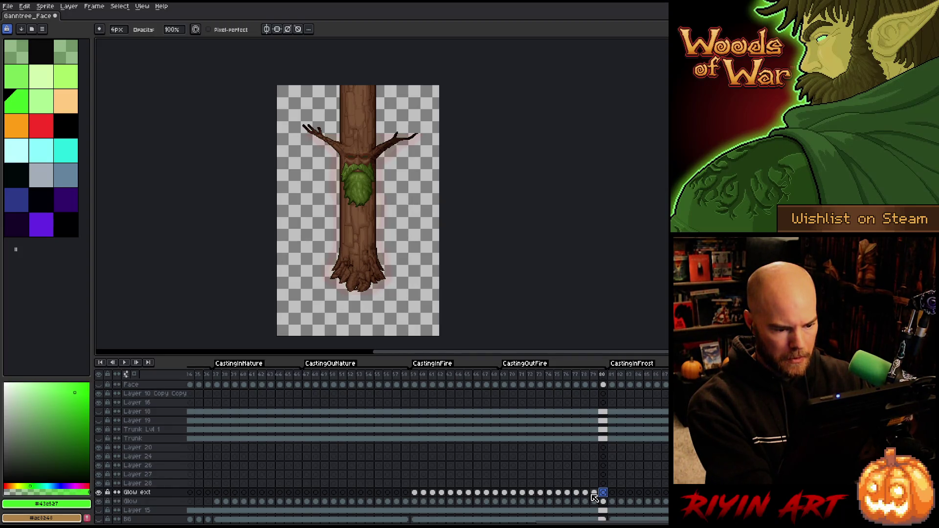
left_click(575, 521)
scroll(428, 440, "left", 5)
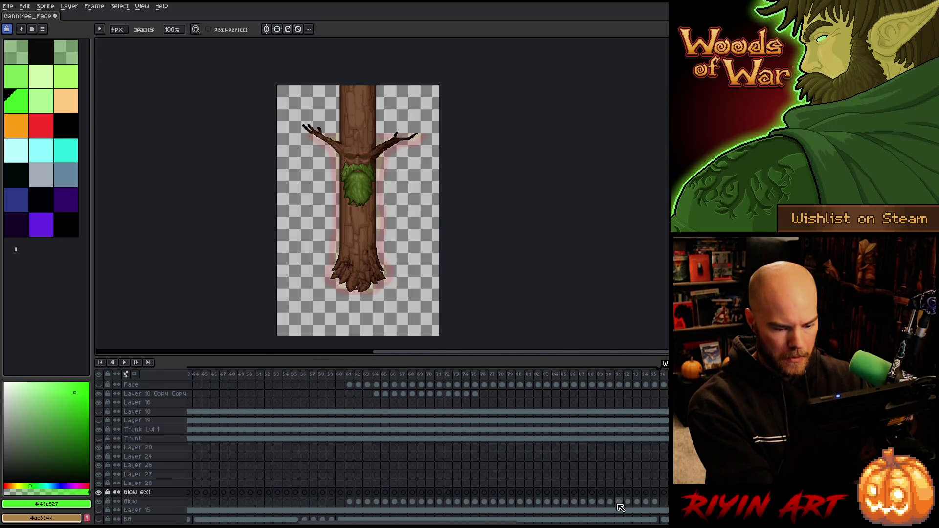
Step: Reselect the Wiggle Glow cels and paste them again on Glow ext from frame 59
mouse_move(618, 503)
left_mouse_down()
mouse_move(430, 504)
mouse_move(448, 519)
mouse_move(533, 509)
left_mouse_up()
left_click(492, 493)
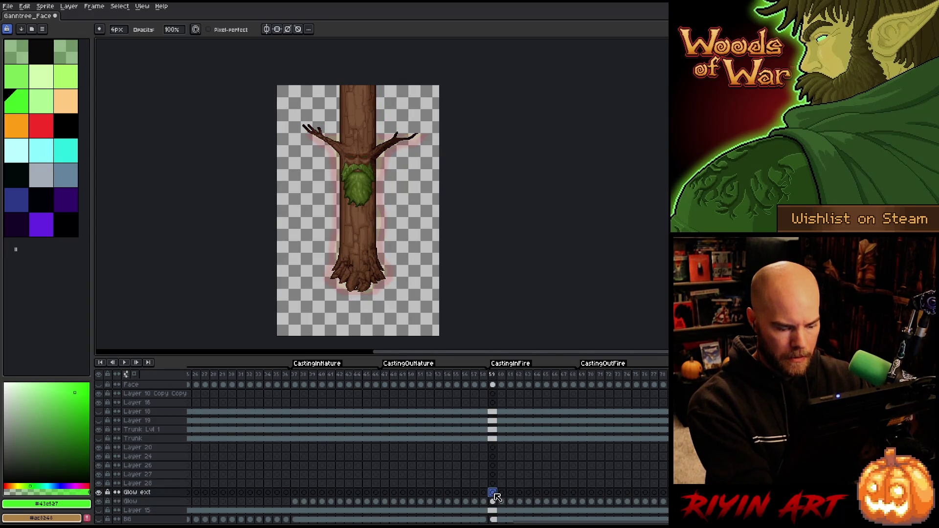
key("ctrl+v")
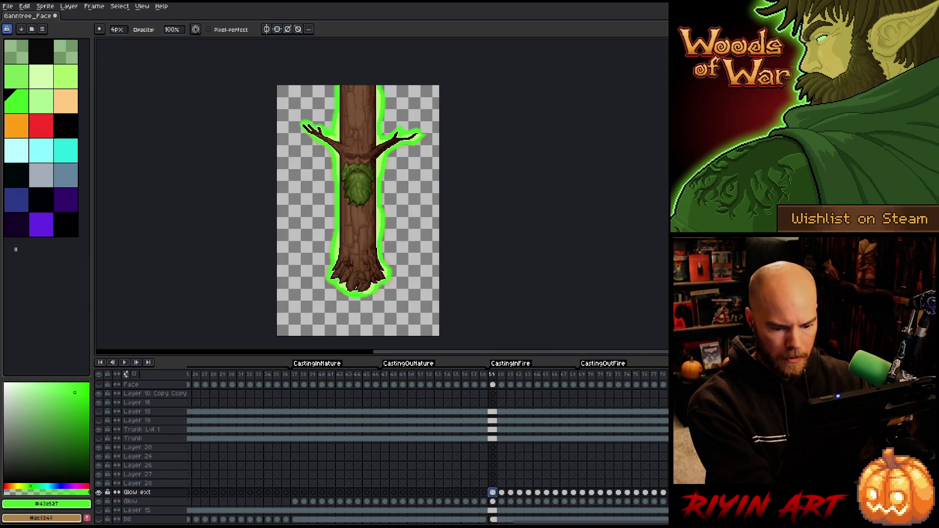
key("Return")
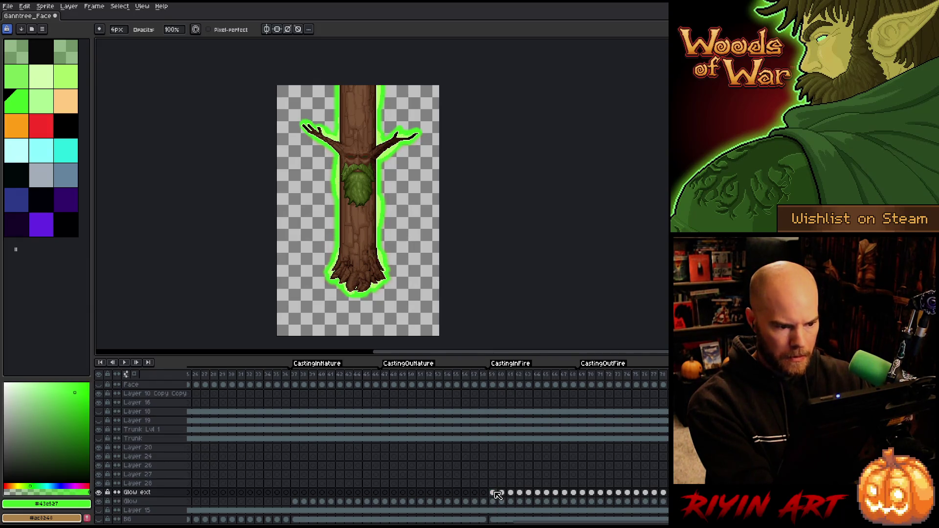
left_click(494, 492)
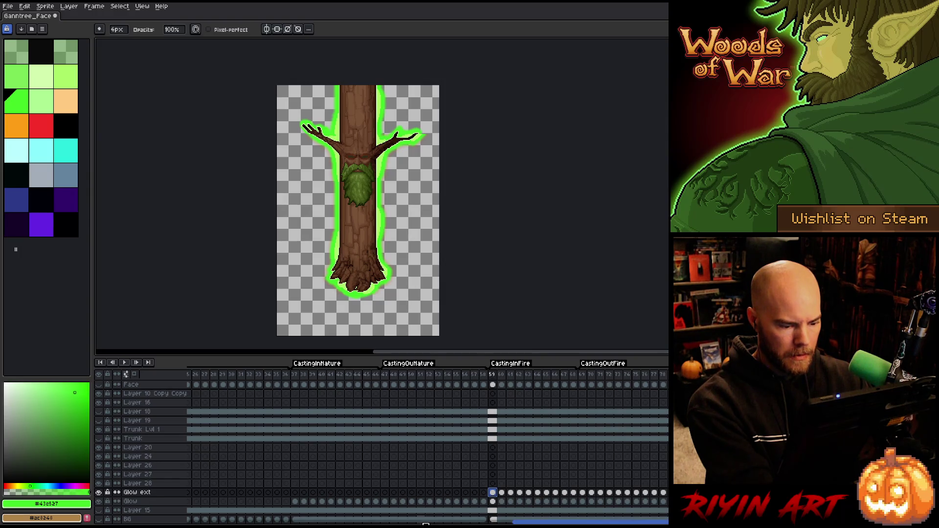
scroll(527, 522, "right", 5)
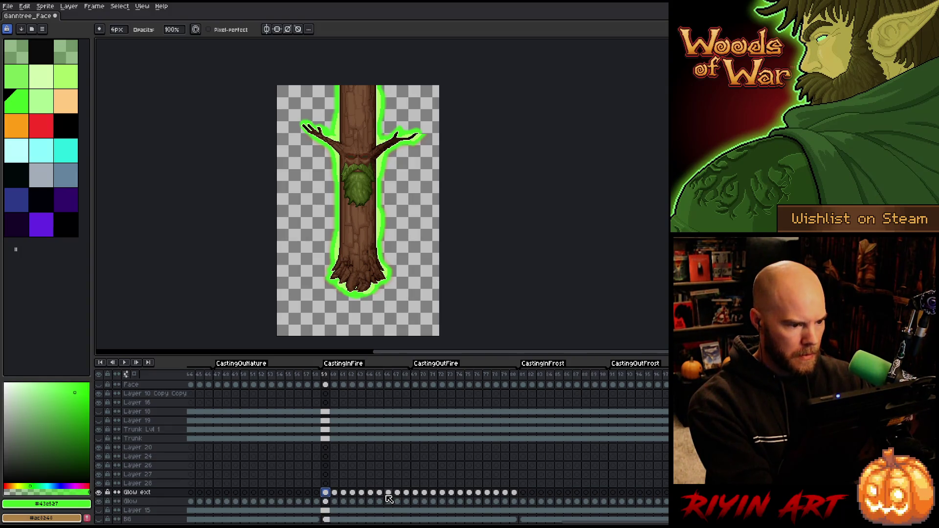
scroll(409, 185, "up", 2)
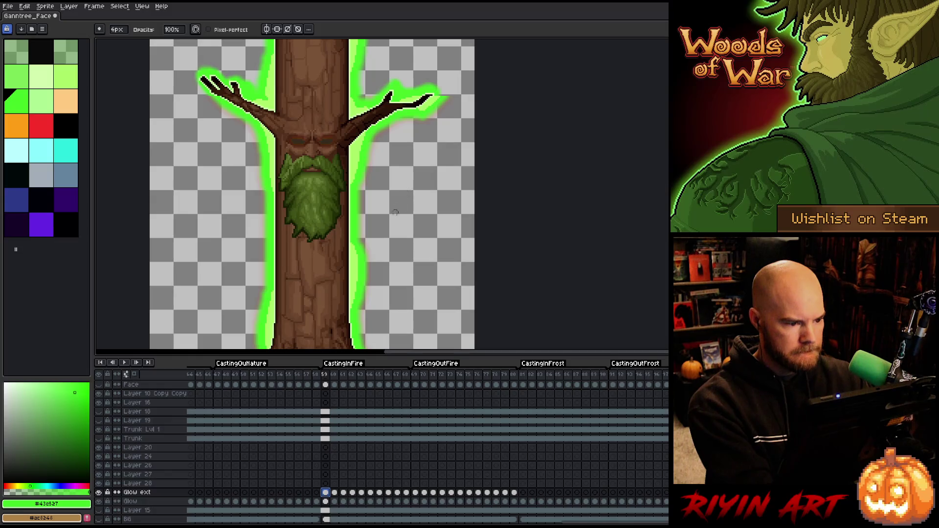
Step: Select Glow ext cels 59–80 and paste them starting at frame 81
left_click(514, 492, "shift")
left_click(330, 493)
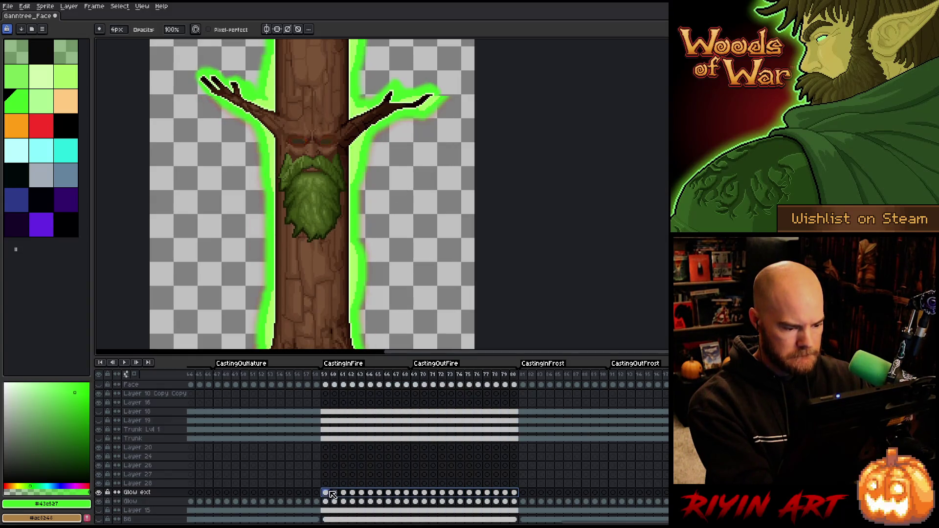
left_click_drag(331, 493, 514, 493)
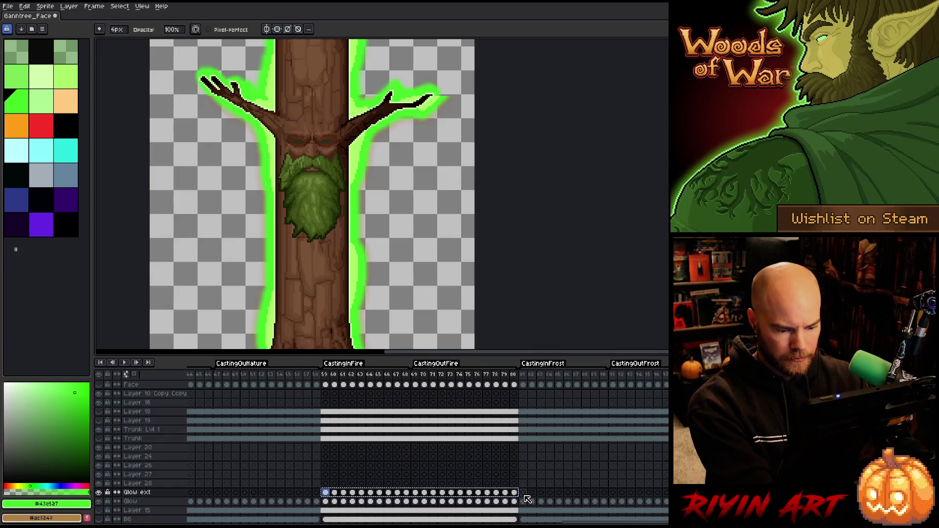
left_click(523, 493)
key("ctrl+v")
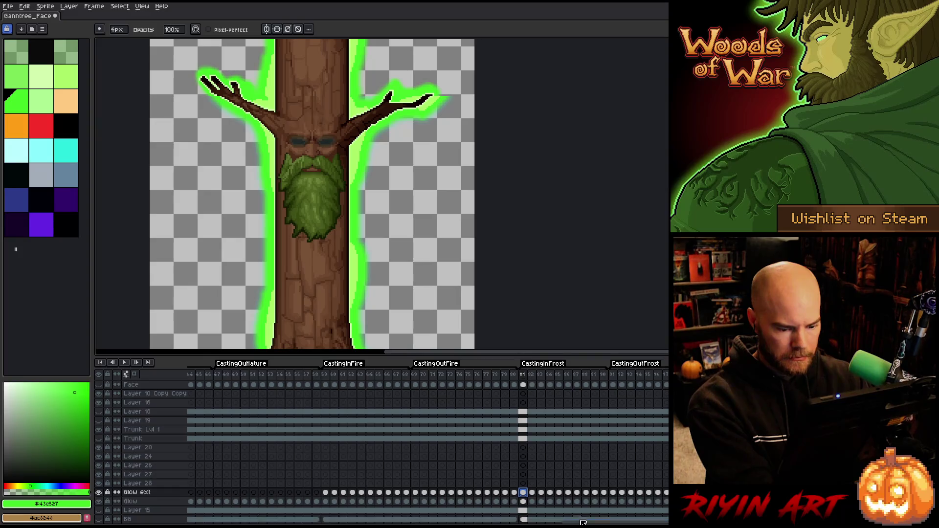
left_click_drag(596, 523, 647, 523)
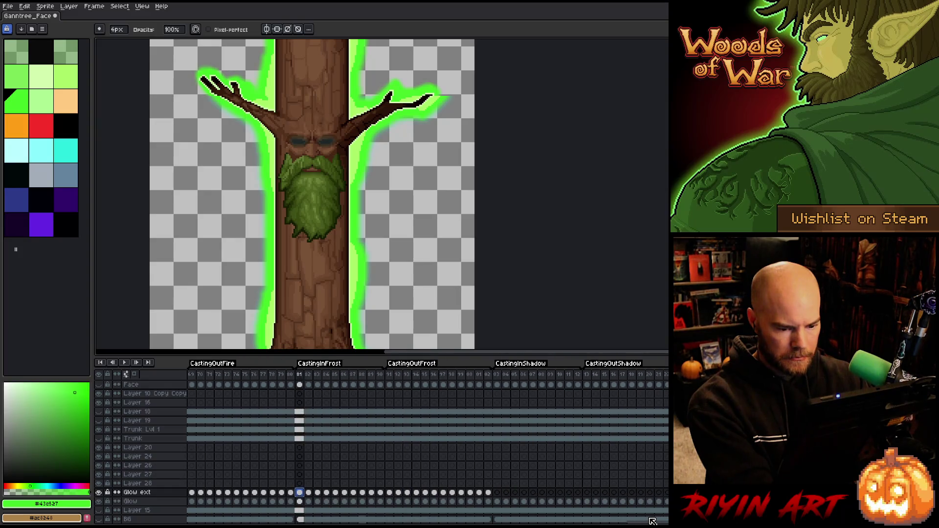
Step: Paste the green glow again at frame 103 (CastingInShadow) and frame 125
left_click(500, 493)
key("ctrl+v")
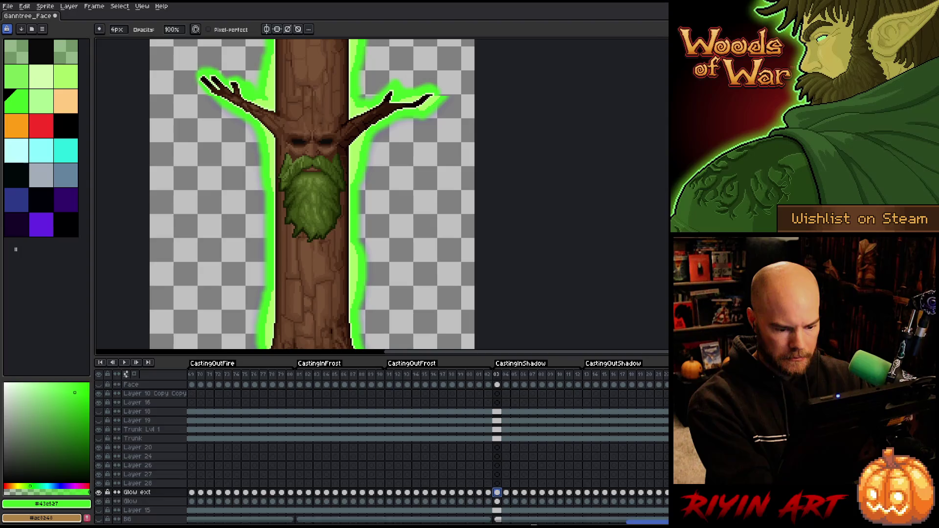
scroll(557, 504, "right", 5)
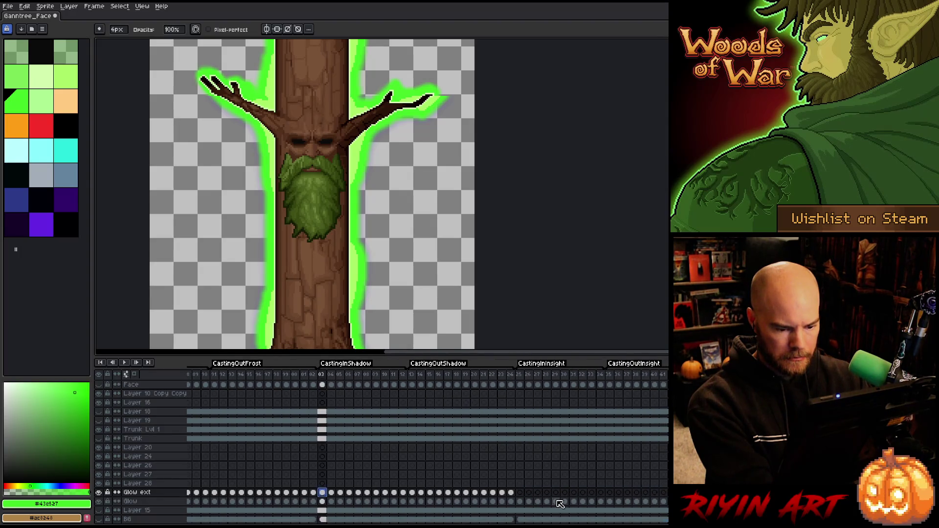
left_click(520, 494)
key("ctrl+v")
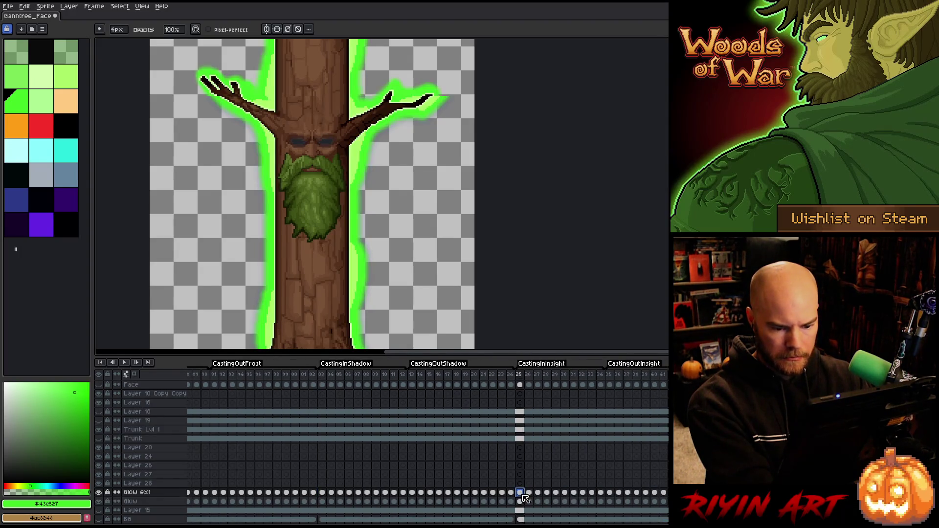
scroll(426, 489, "right", 10)
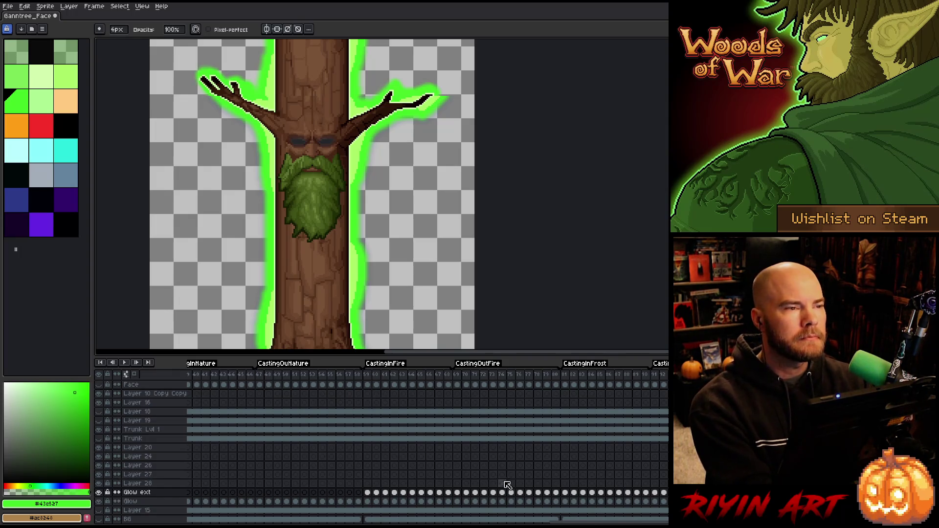
Step: Return to frame 59 of CastingInFire and select the Glow ext layer
left_click(367, 493)
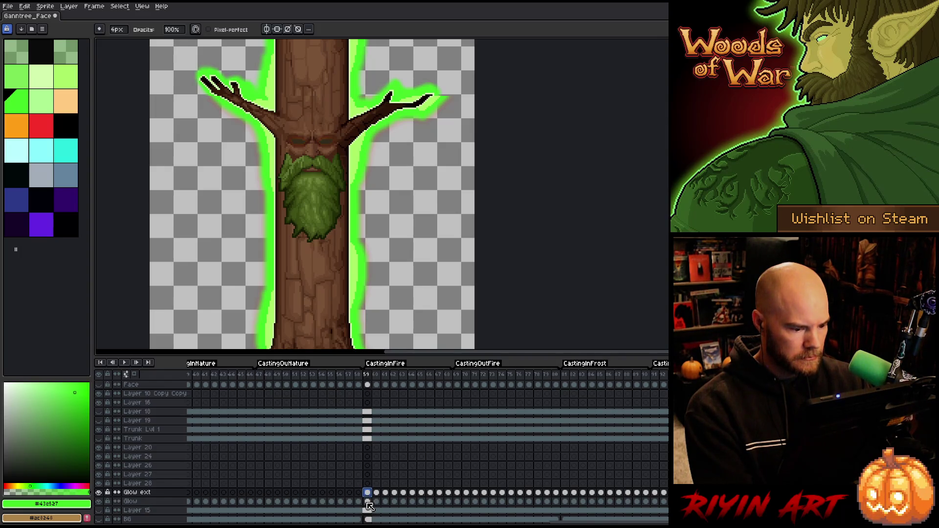
left_click(367, 502)
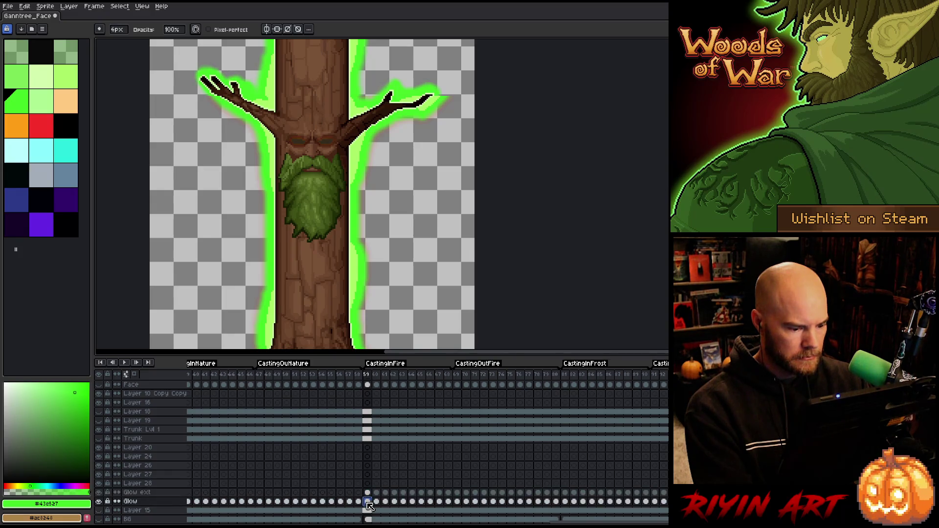
left_click(152, 494)
Step: Add empty Layer 29 above Glow ext and paste the copied glow into its frame 59
key("shift+n")
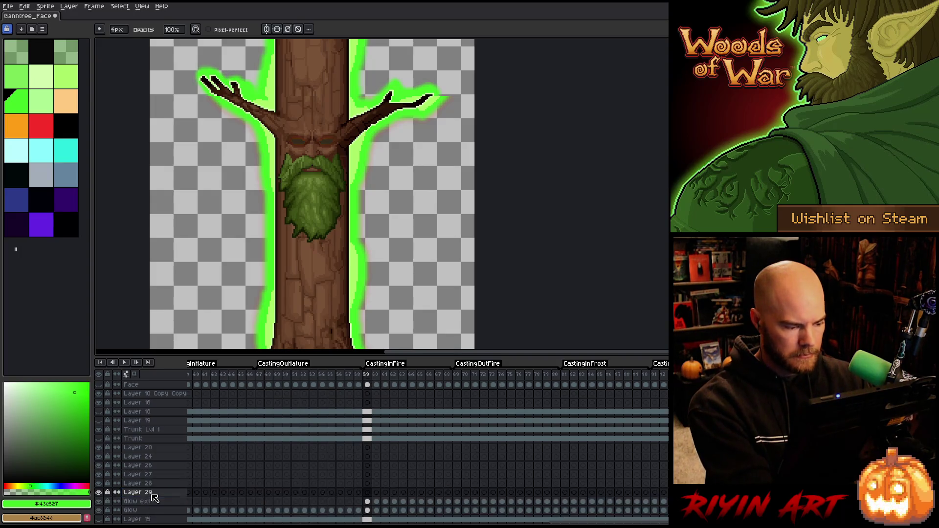
left_click(368, 502)
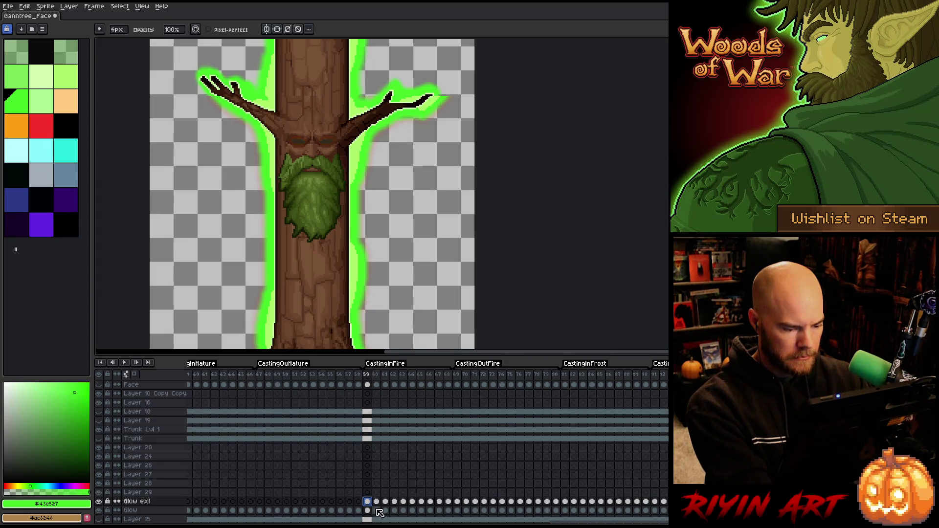
left_click(368, 492)
key("ctrl+v")
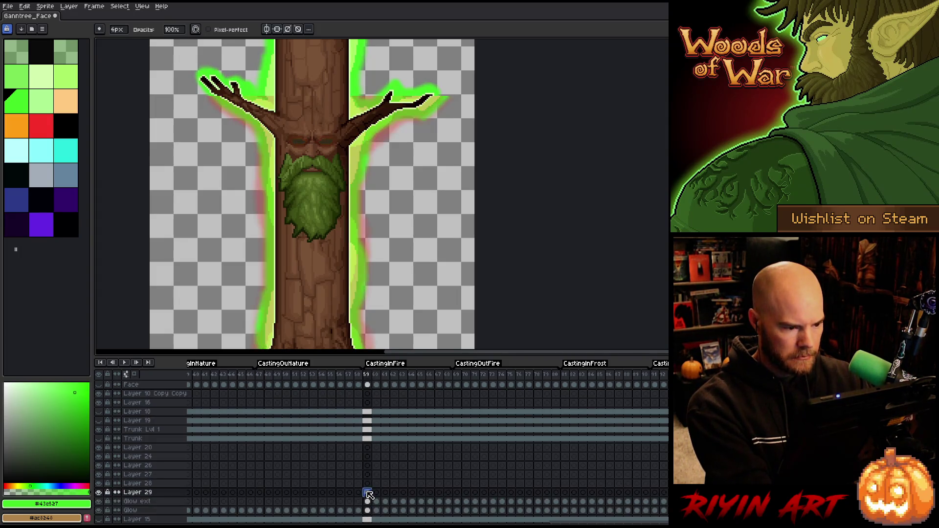
Step: Check the fire glow at frame 67, then move Layer 29's red-orange glow left
left_click(373, 510)
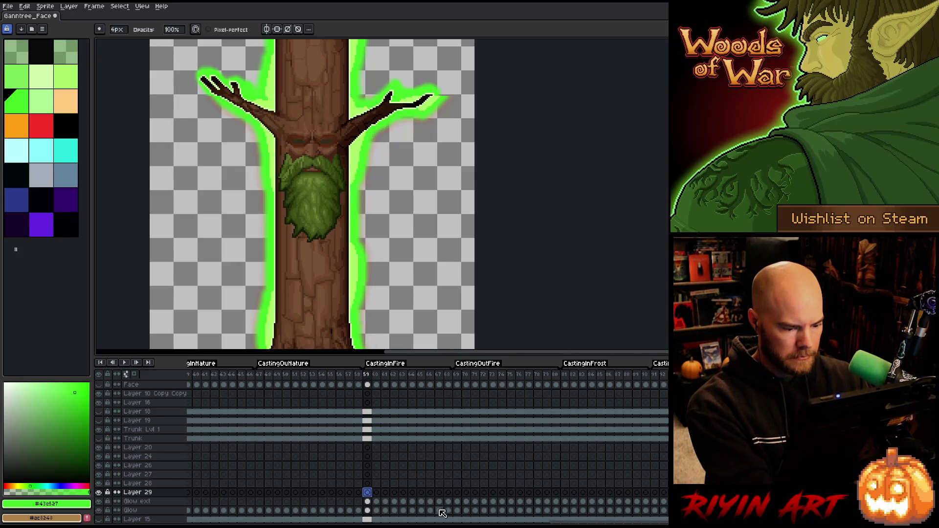
left_click(439, 510)
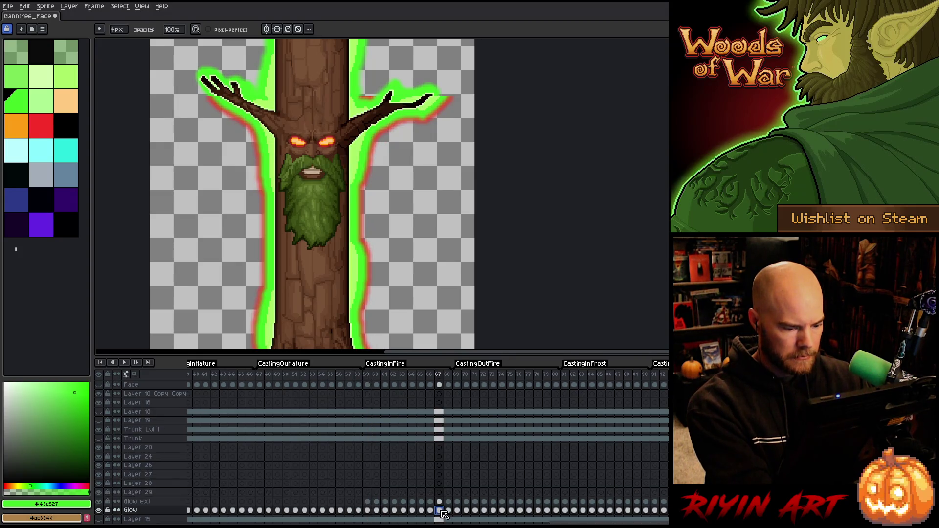
left_click(368, 492)
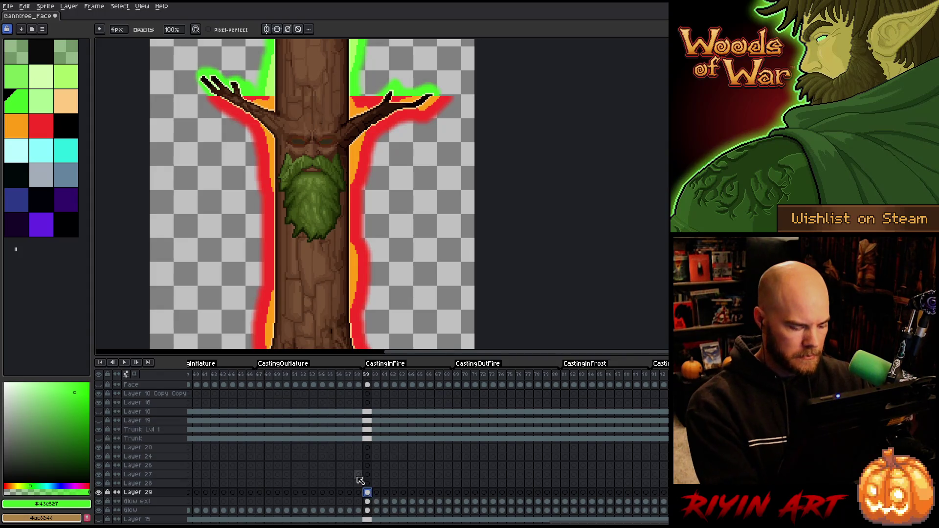
key("v")
mouse_move(357, 165)
left_mouse_down()
mouse_move(241, 164)
mouse_move(229, 176)
mouse_move(232, 167)
left_mouse_up()
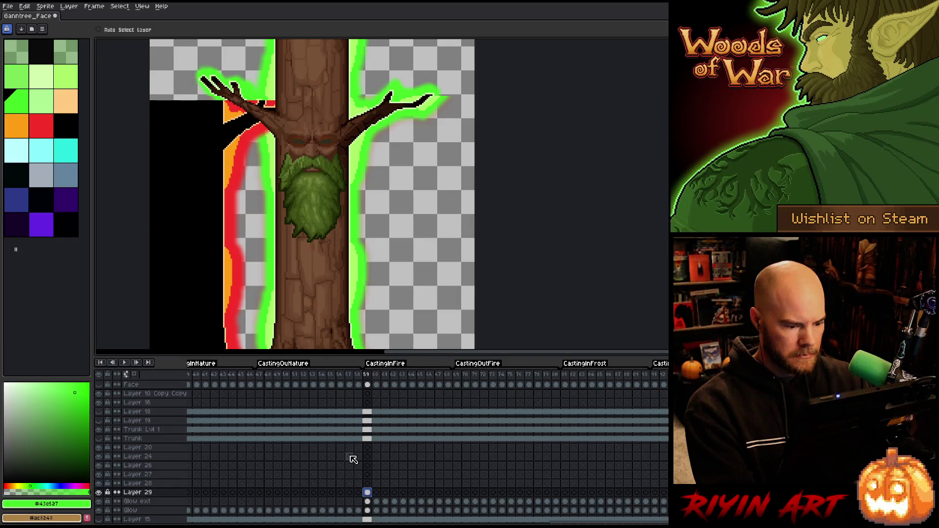
Step: Select the Glow ext cels from frame 80 back to frame 59
left_click(555, 374)
left_click(556, 501)
left_click_drag(557, 503, 372, 503)
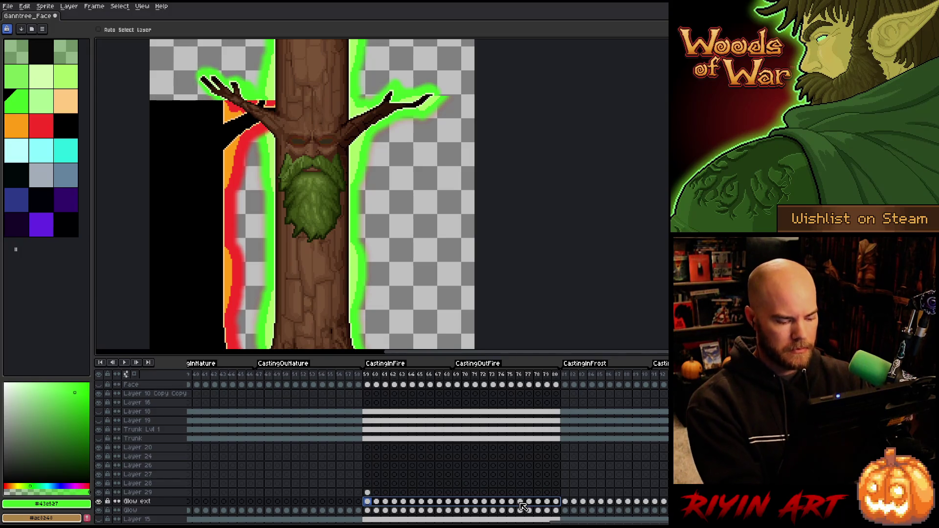
Step: Cancel a wider-tolerance Replace Color preview of the green glow and open Select Color
key("shift+r")
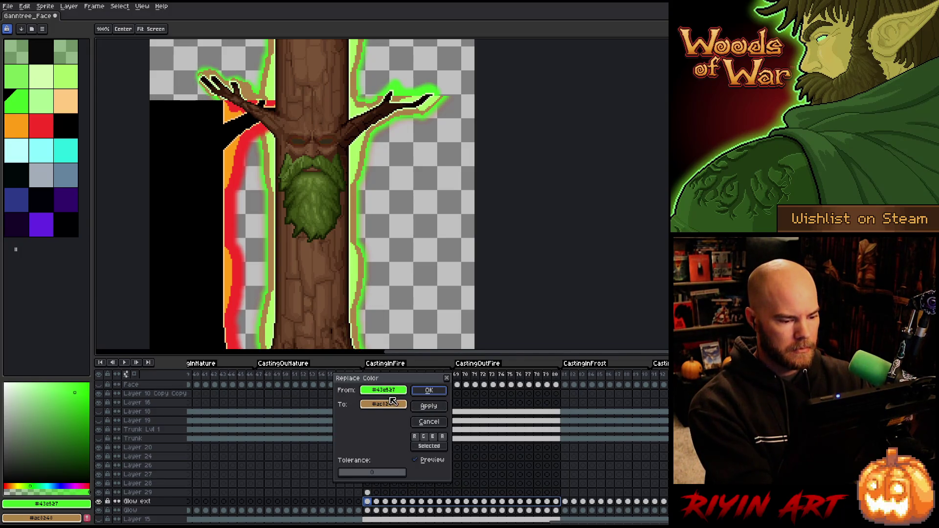
left_click(348, 476)
left_click_drag(348, 477, 369, 471)
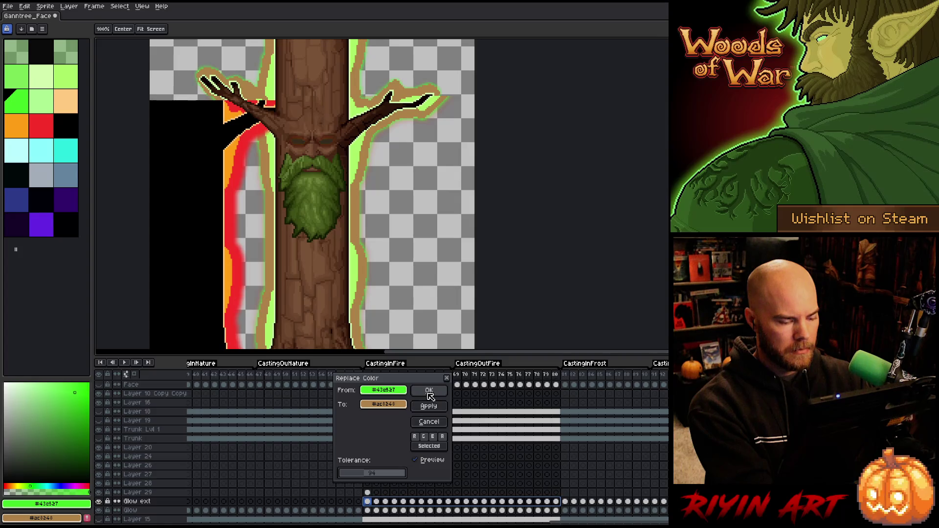
left_click(432, 422)
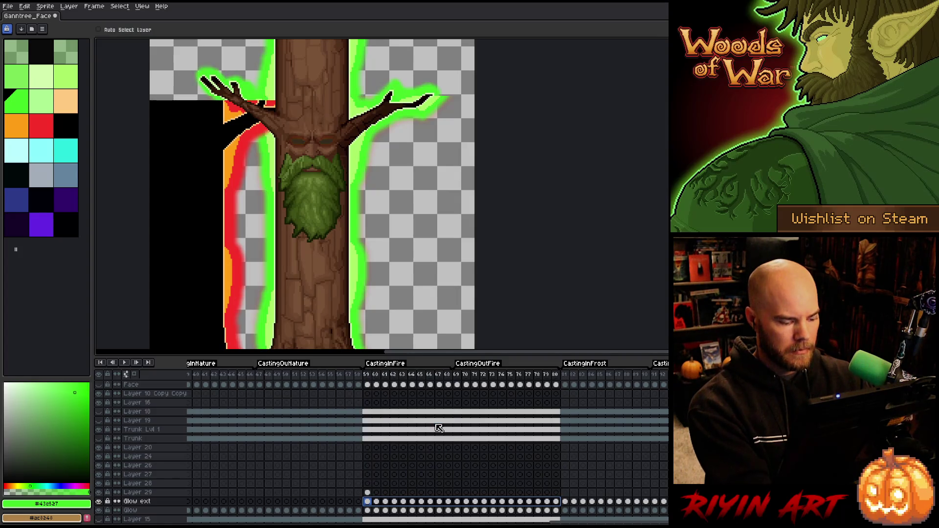
key("shift+c")
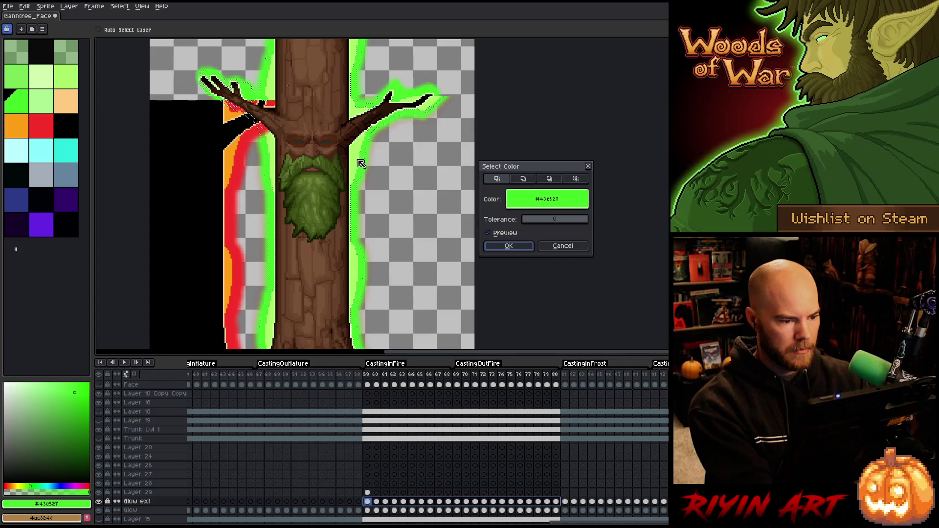
Step: Try colour selections with adjusted tolerance, then confirm one with tolerance reset to zero
left_click(536, 221)
left_click_drag(549, 221, 550, 220)
left_click(520, 245)
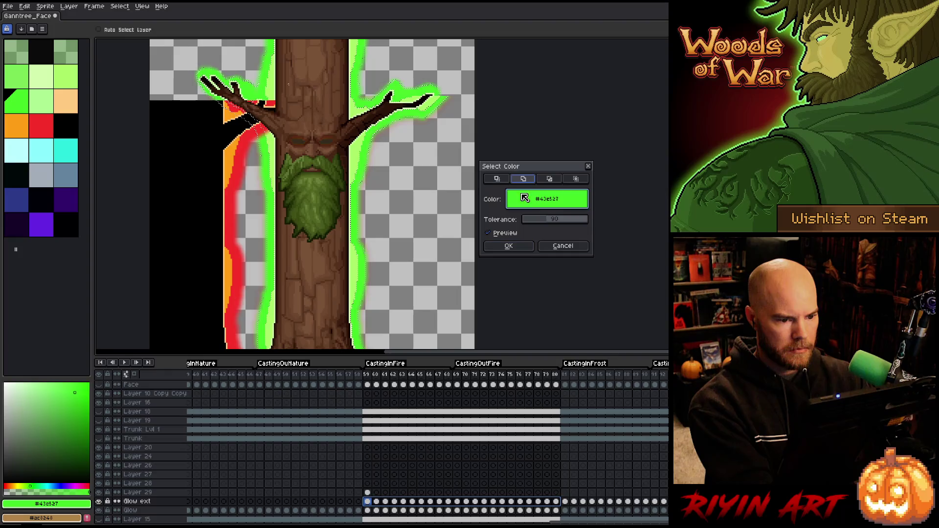
mouse_move(531, 219)
left_mouse_down()
mouse_move(476, 221)
mouse_move(440, 189)
mouse_move(368, 171)
left_mouse_up()
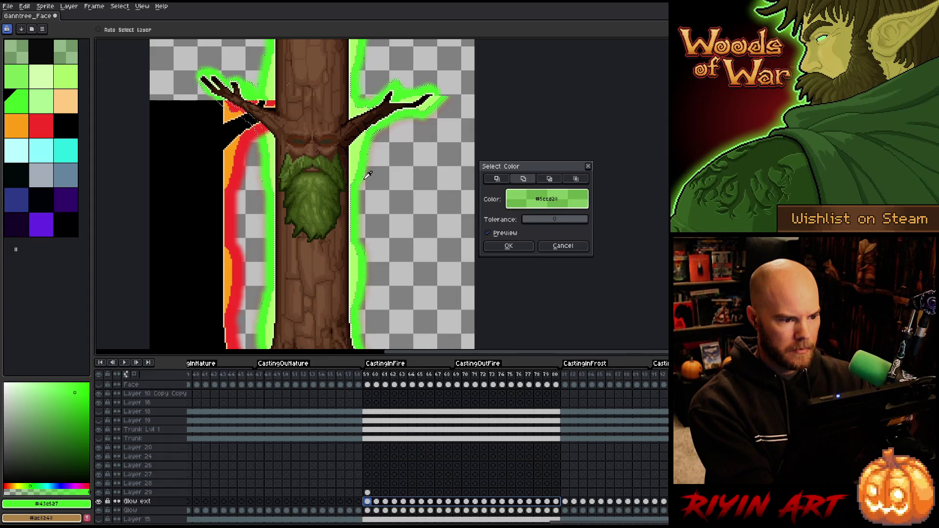
left_click(521, 246)
scroll(335, 160, "up", 3)
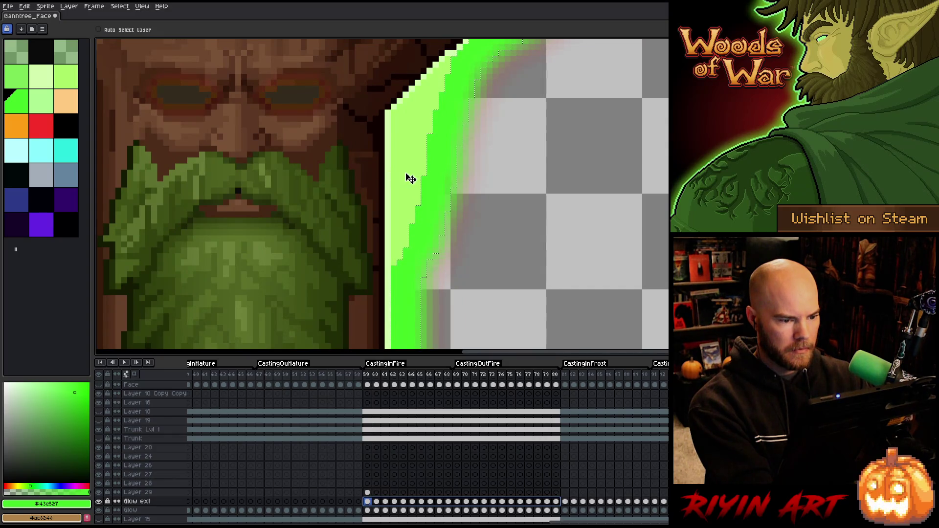
Step: Add the sampled bright green #43d527 glow to the selection at tolerance 248
key("shift+c")
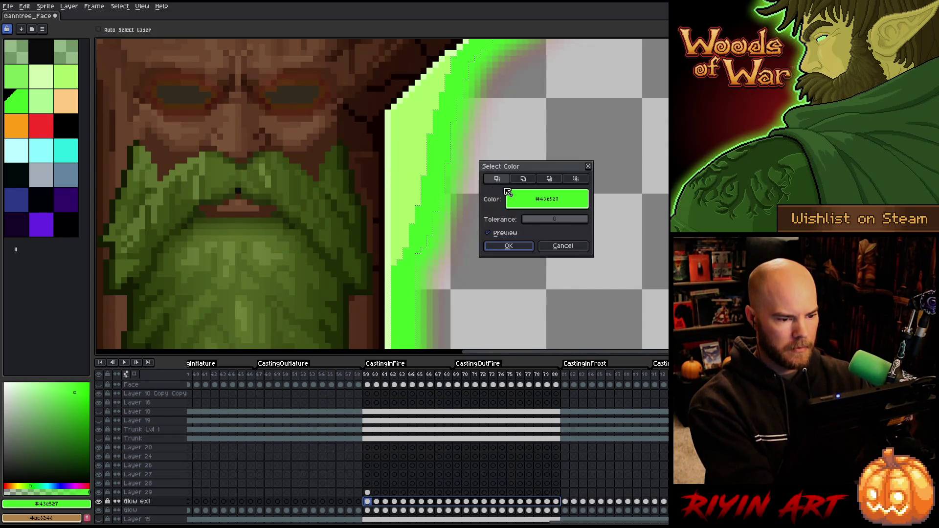
left_click(524, 179)
left_click(444, 182)
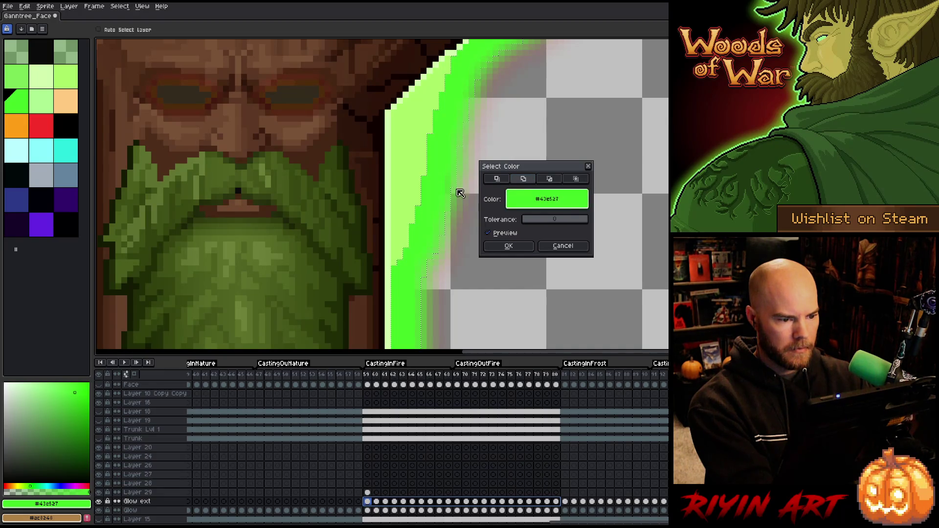
mouse_move(534, 222)
left_mouse_down()
mouse_move(601, 222)
mouse_move(586, 224)
left_mouse_up()
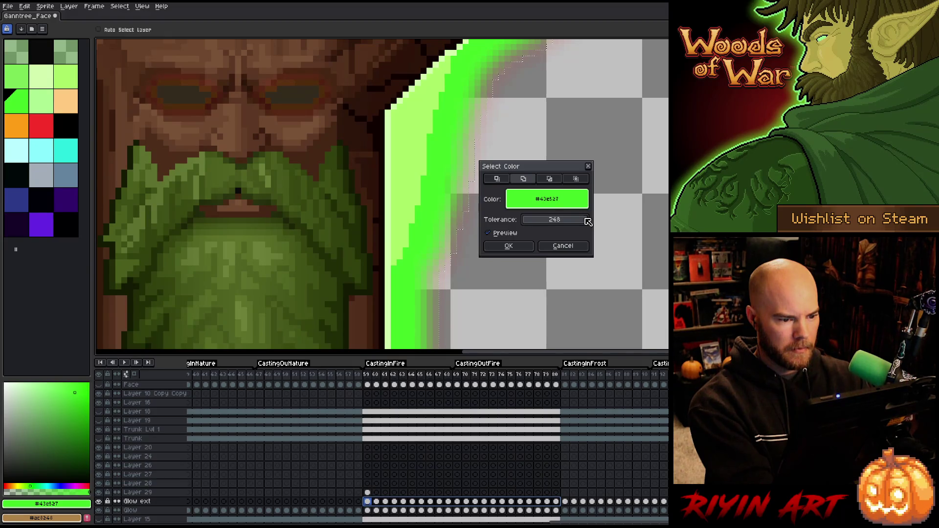
left_click(508, 246)
Step: Reopen Select Color in subtract mode, dismiss it, and review the selected glow
key("ctrl+shift+c")
left_click(549, 179)
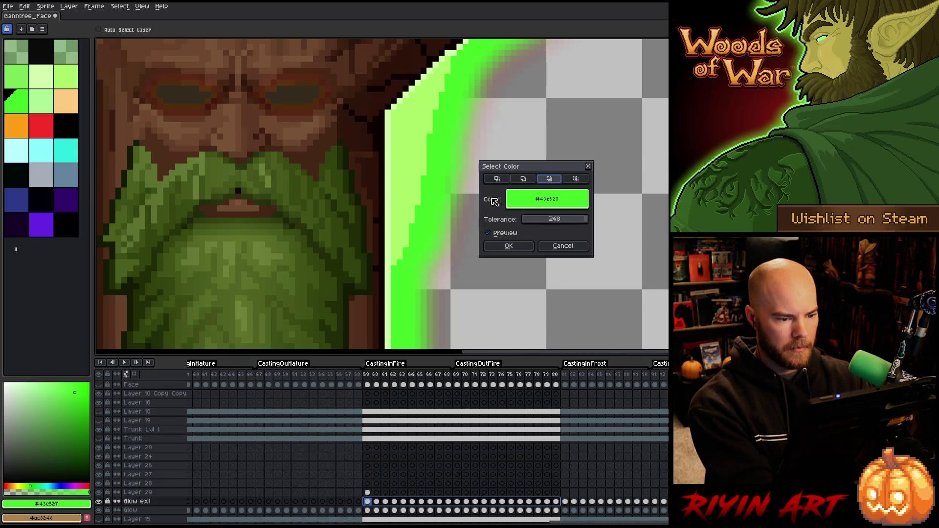
left_click(563, 245)
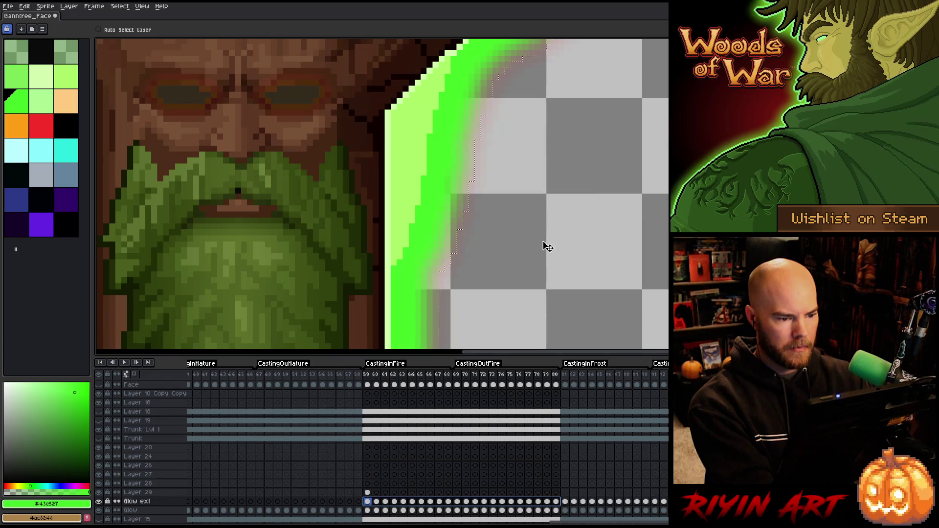
scroll(513, 234, "down", 5)
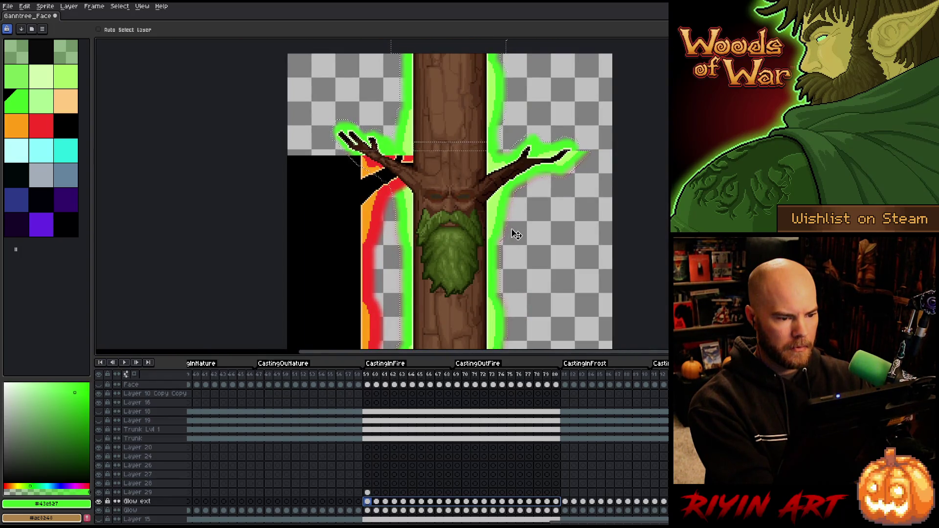
scroll(516, 235, "up", 2)
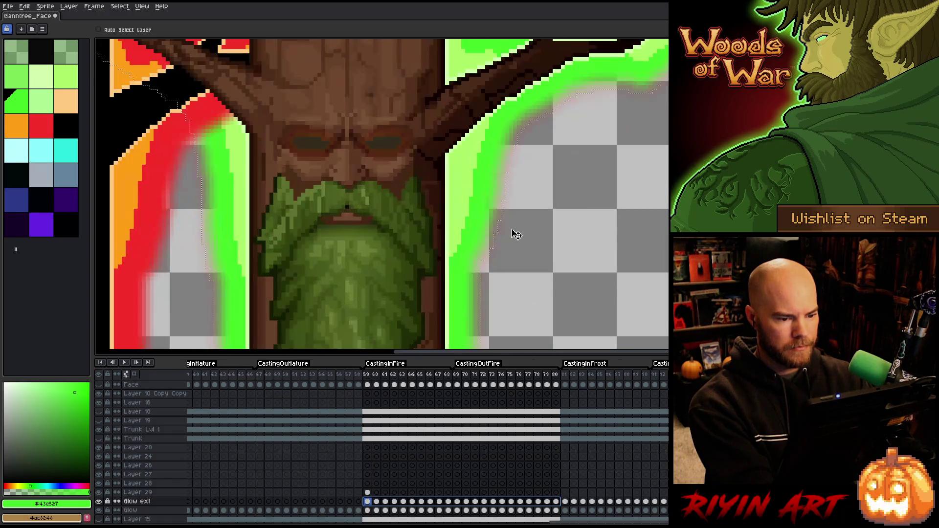
scroll(516, 235, "down", 1)
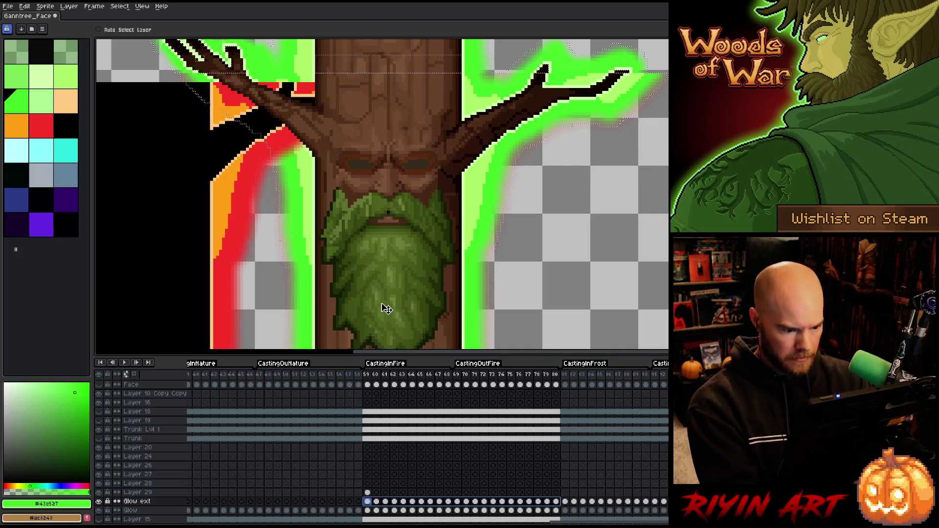
scroll(151, 469, "down", 1)
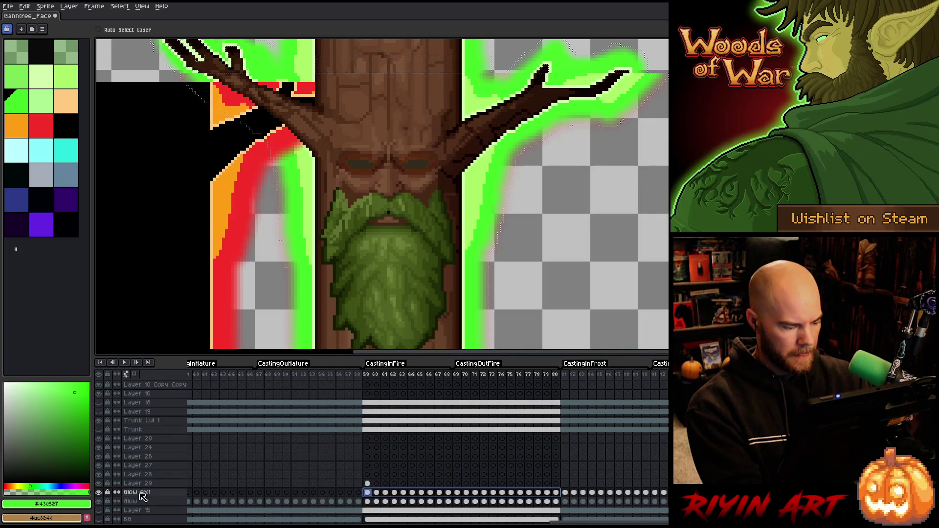
Step: Duplicate Glow ext into Glow ext Copy and select its cels from frame 59 to 80
right_click(142, 496)
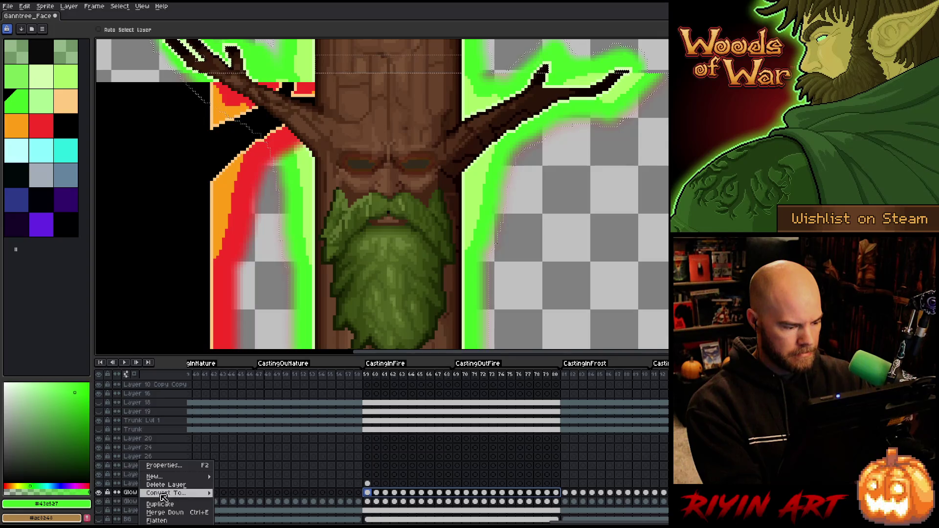
left_click(164, 508)
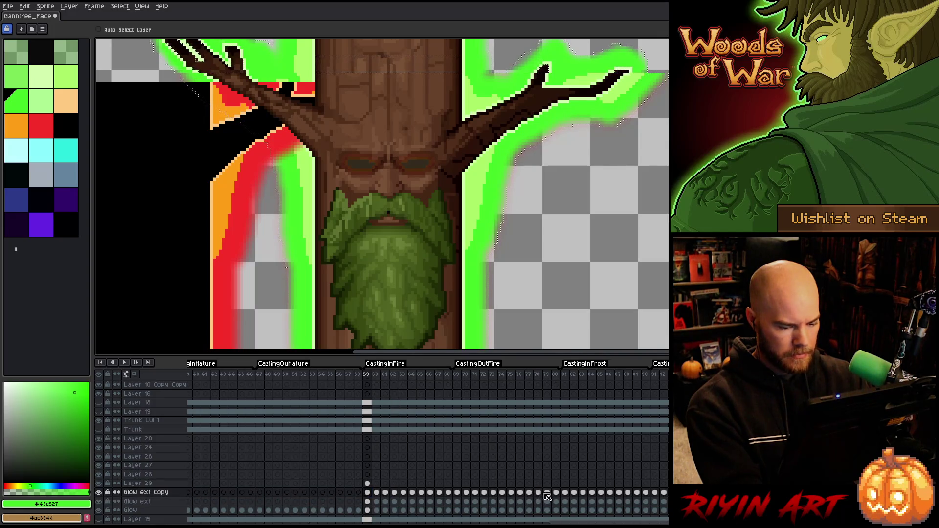
left_click_drag(550, 495, 369, 497)
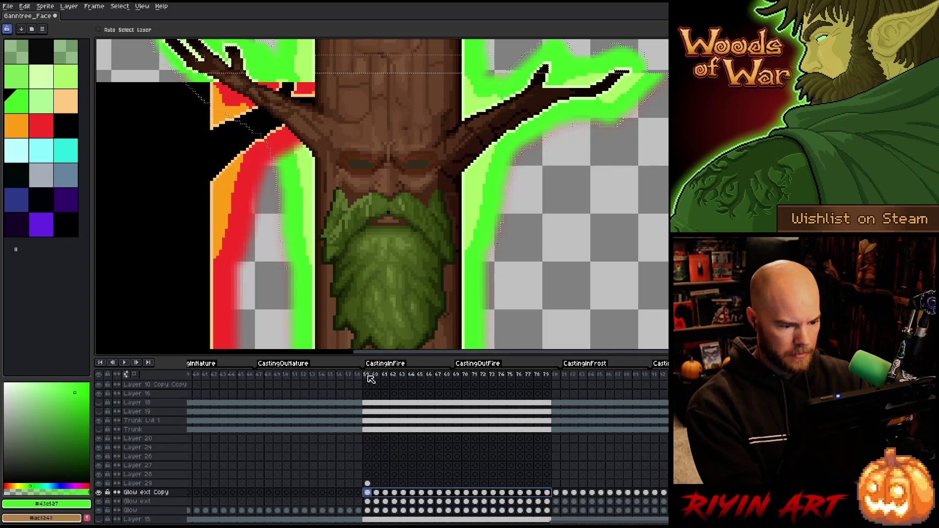
left_click_drag(367, 374, 403, 376)
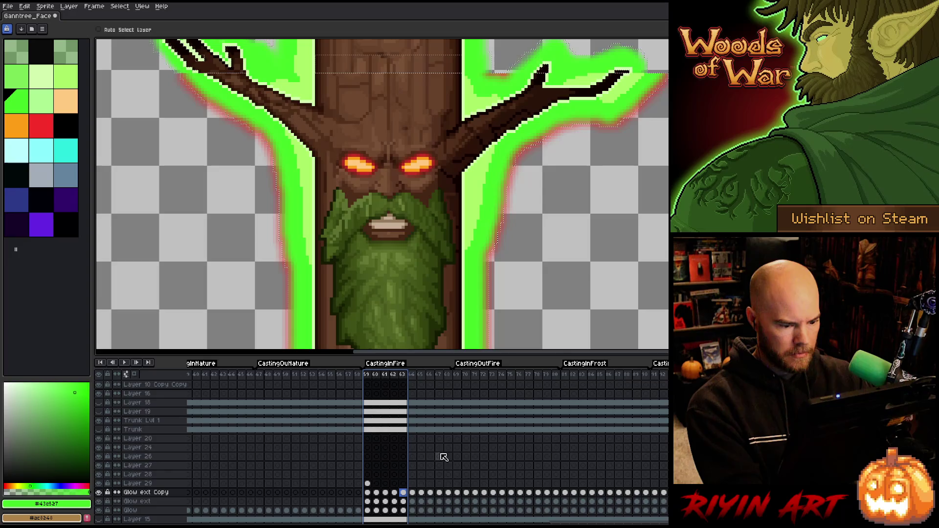
left_click_drag(560, 495, 369, 496)
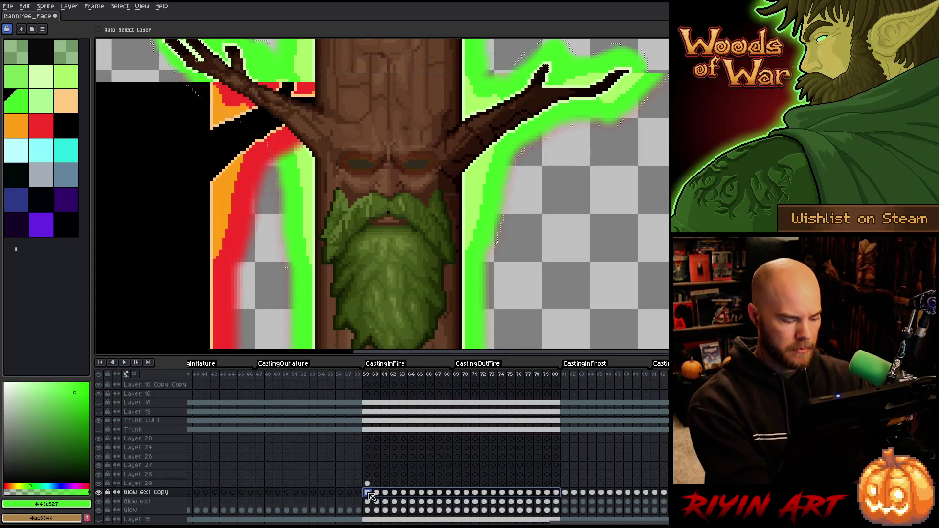
Step: Darken the Glow ext Copy cels with Hue/Saturation: Lightness −100, Alpha +100
key("shift+r")
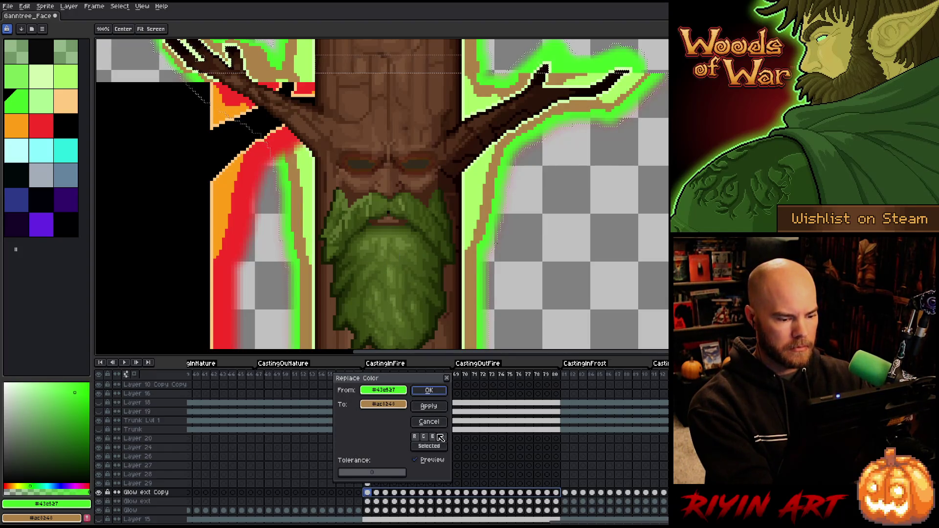
left_click(438, 421)
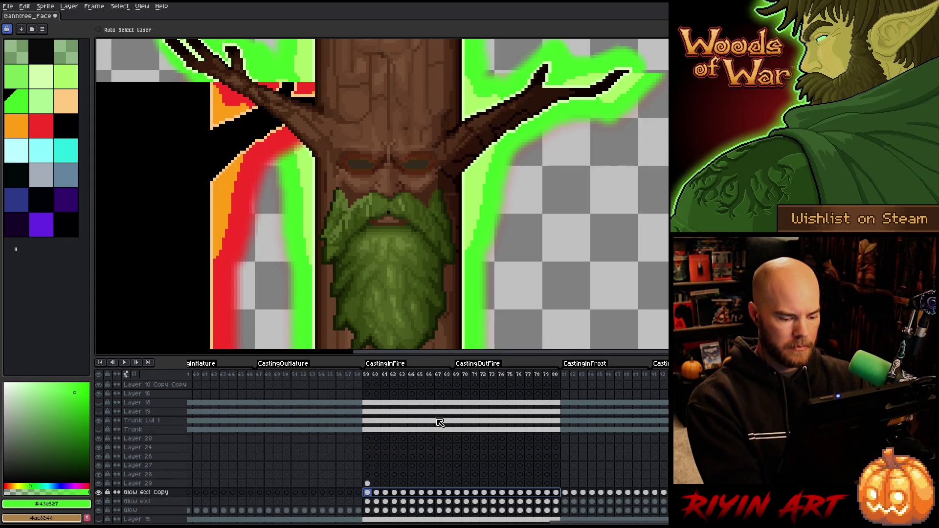
key("ctrl+u")
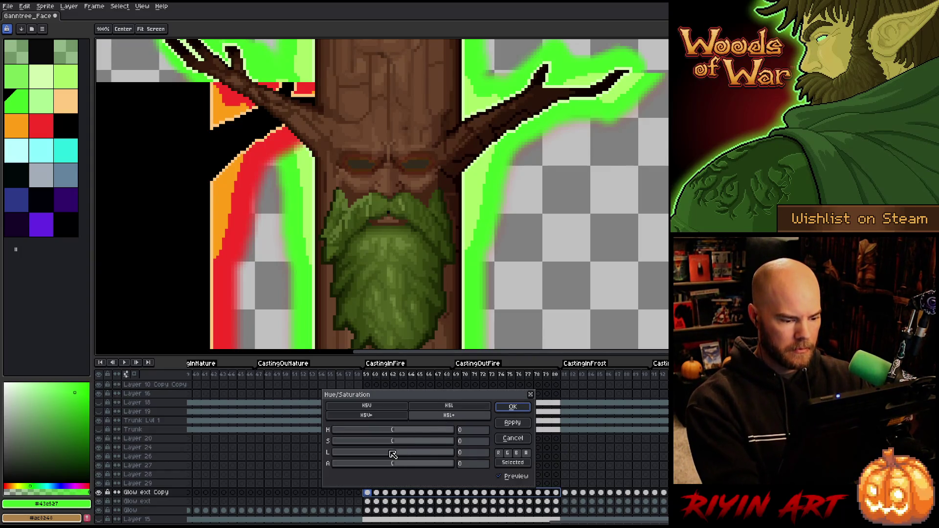
left_click_drag(390, 455, 130, 450)
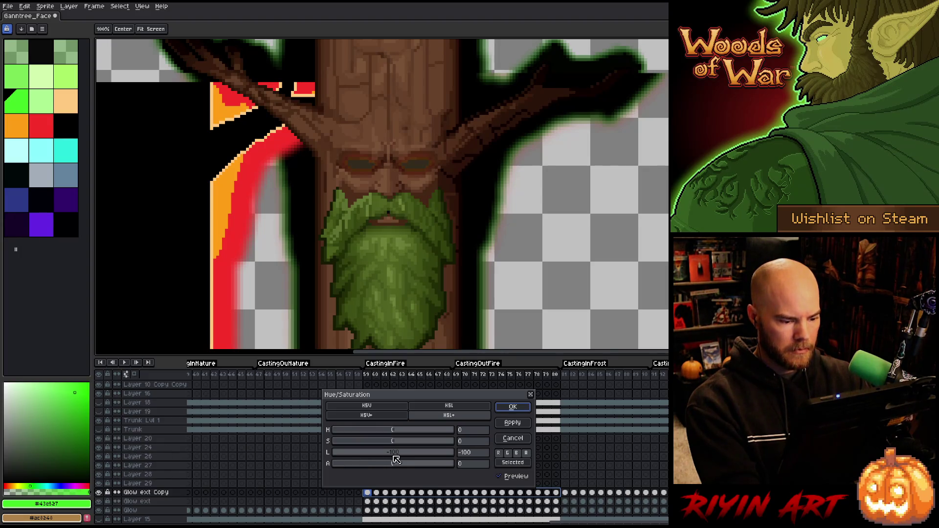
left_click_drag(396, 465, 592, 457)
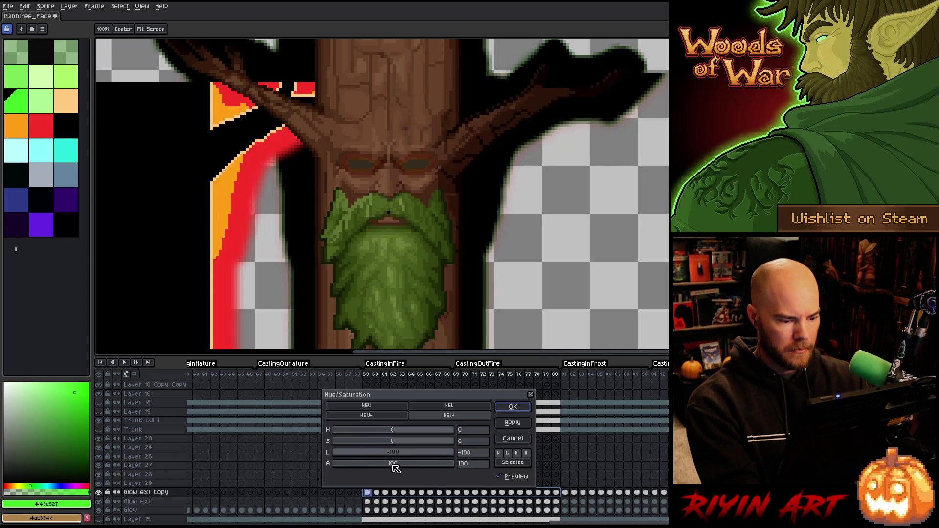
key("Return")
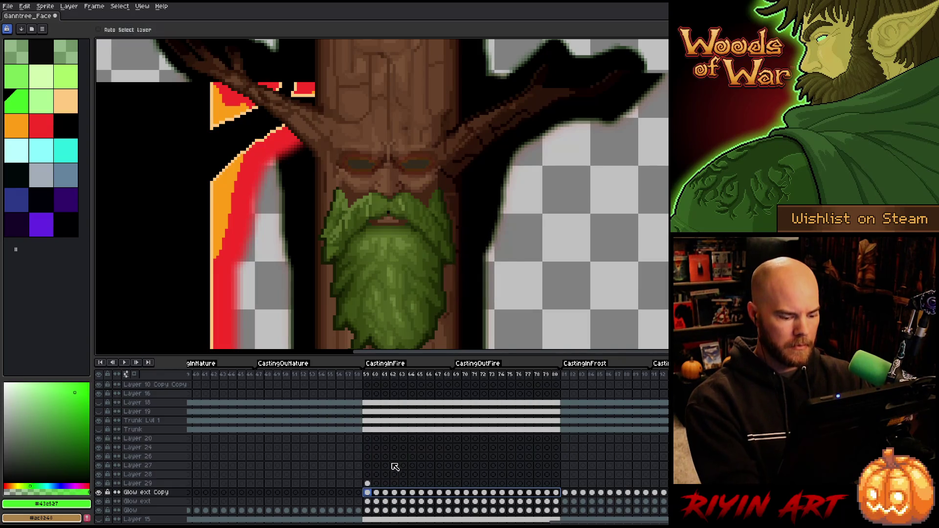
Step: Apply two more Lightness −100 passes, the second also raising Alpha to full
key("ctrl+u")
left_click_drag(392, 455, 205, 459)
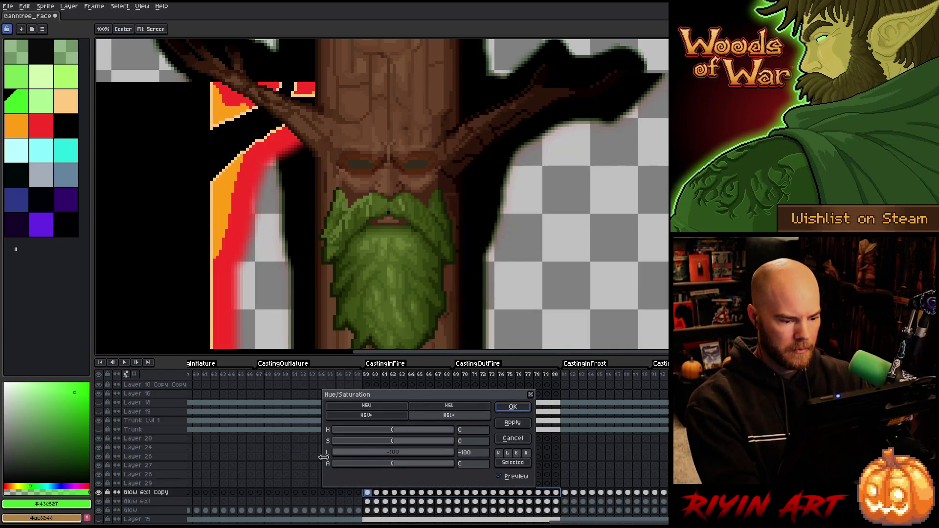
left_click(511, 407)
key("ctrl+u")
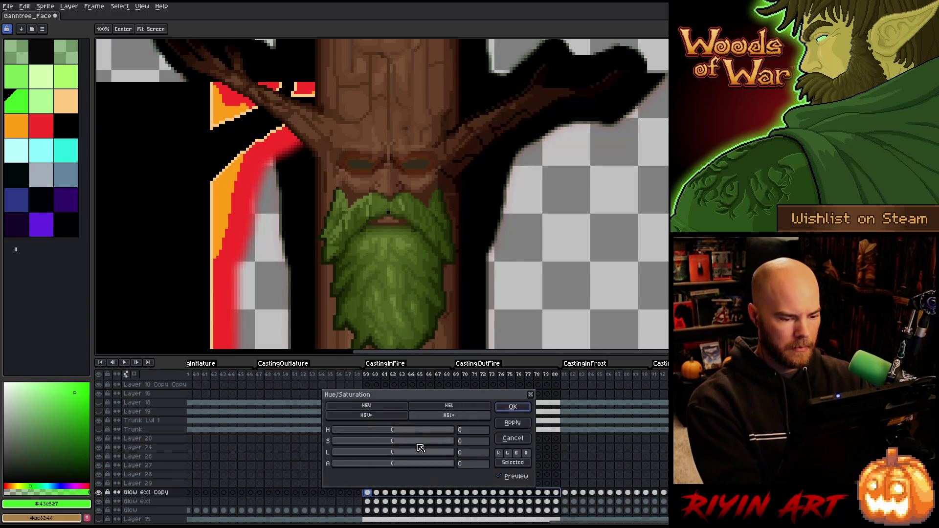
left_click_drag(396, 464, 452, 464)
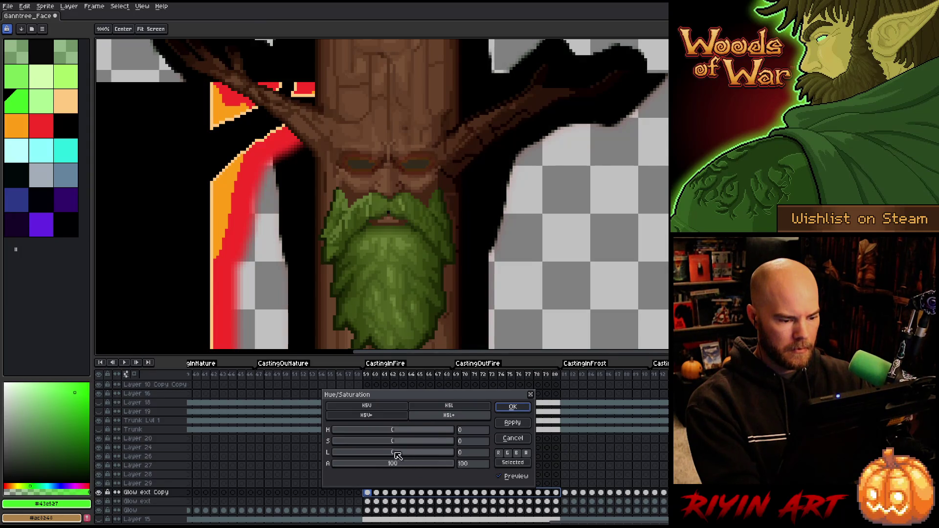
left_click_drag(392, 456, 210, 461)
left_click(509, 412)
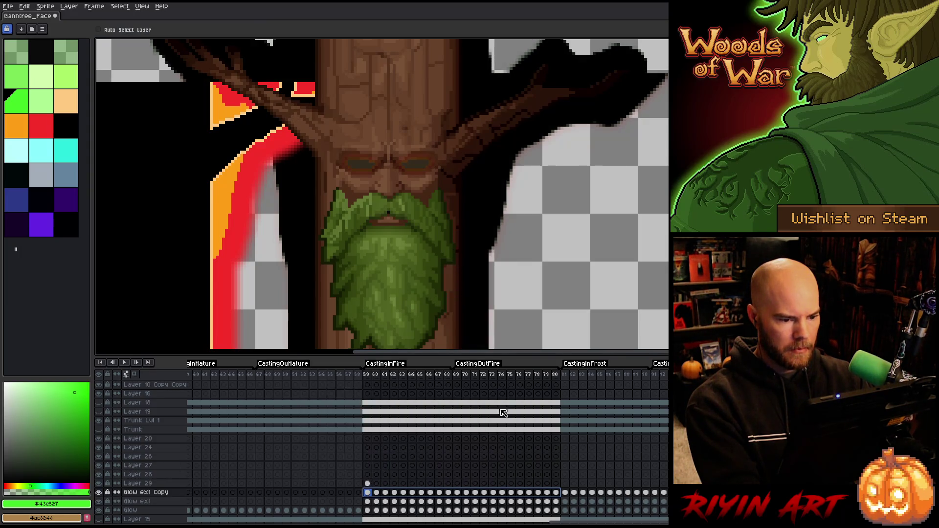
Step: Run two final full-opacity, minimum-lightness passes so the glow turns solid black
key("ctrl+u")
left_click_drag(395, 466, 525, 460)
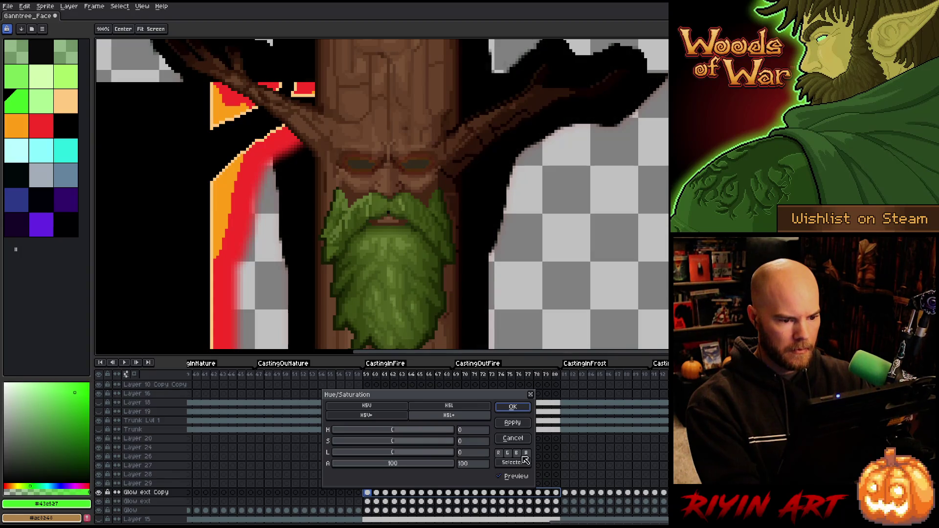
left_click_drag(391, 452, 206, 467)
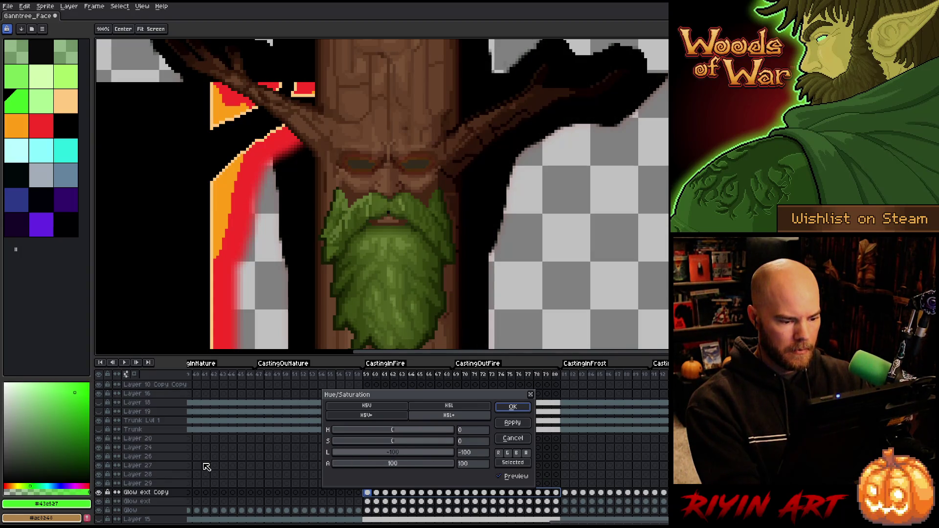
left_click(512, 412)
key("ctrl+u")
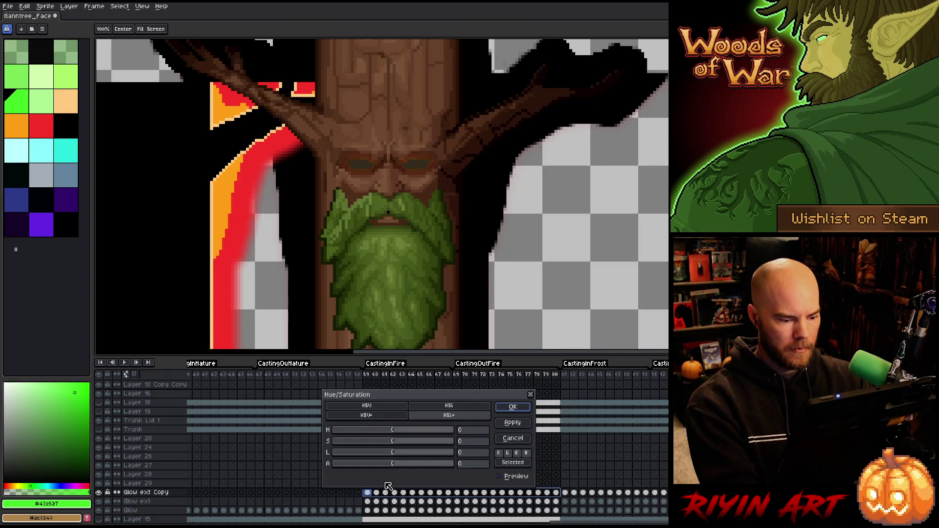
mouse_move(396, 463)
left_mouse_down()
mouse_move(452, 463)
mouse_move(345, 454)
left_mouse_up()
left_click(512, 407)
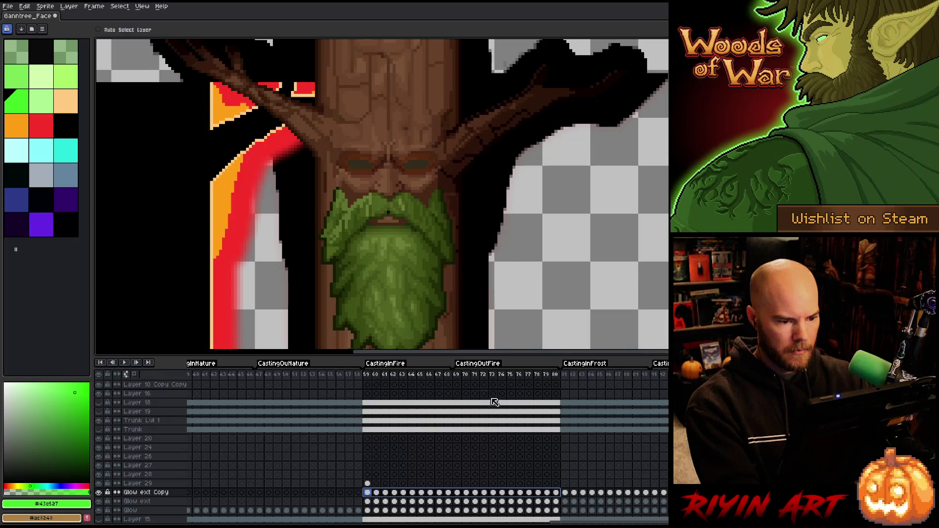
key("shift+r")
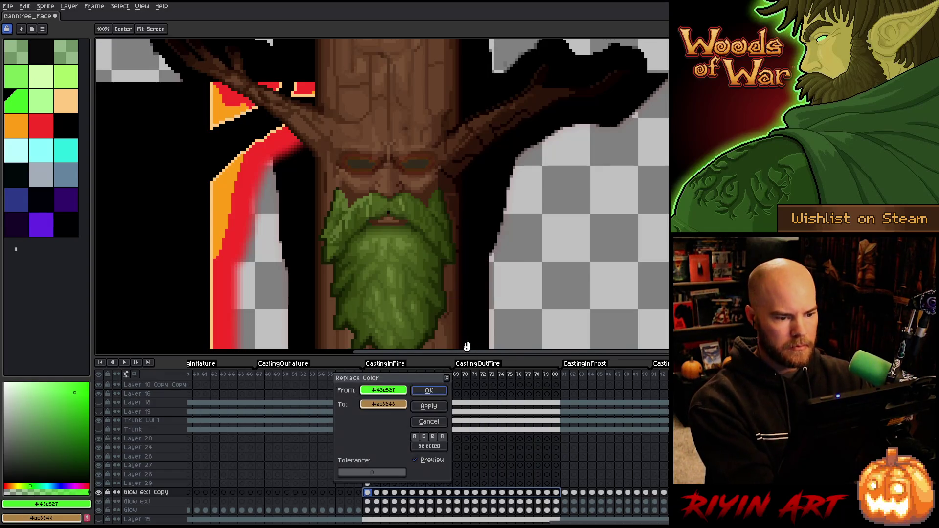
left_click(495, 251)
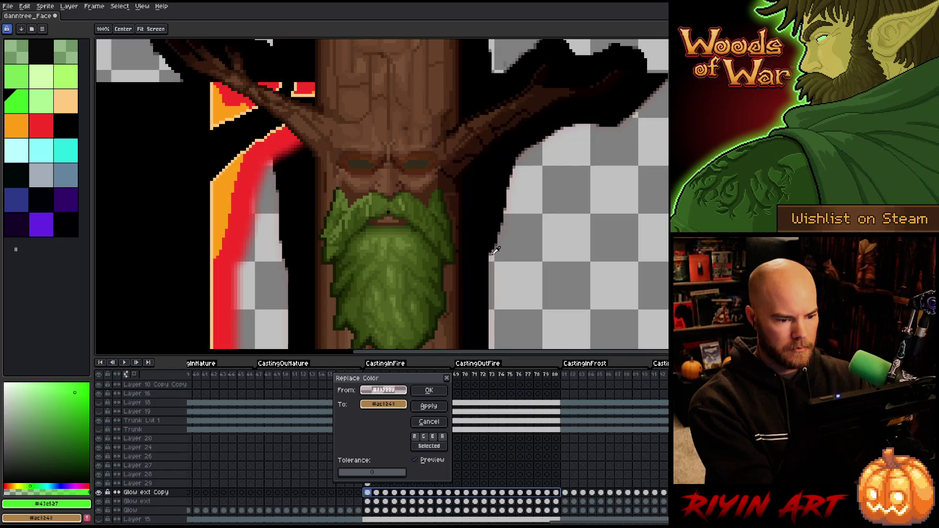
left_click(499, 241)
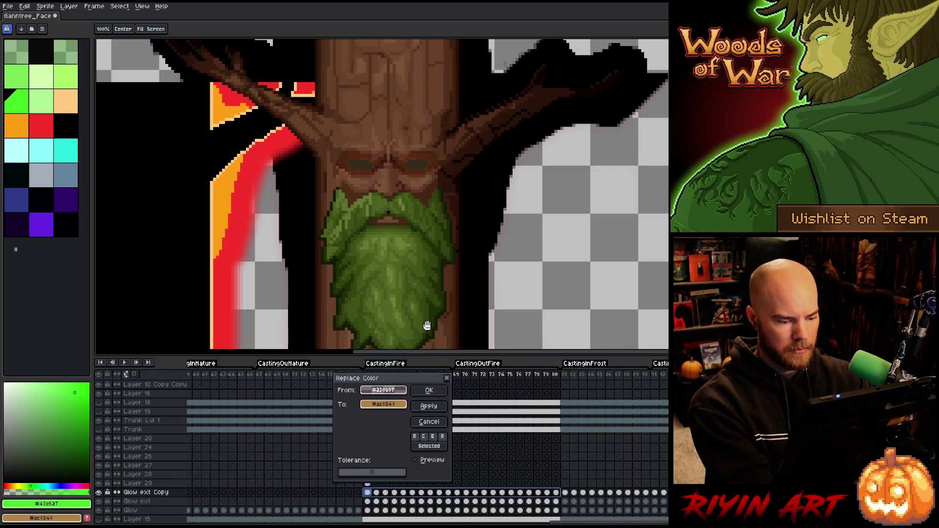
left_click(429, 422)
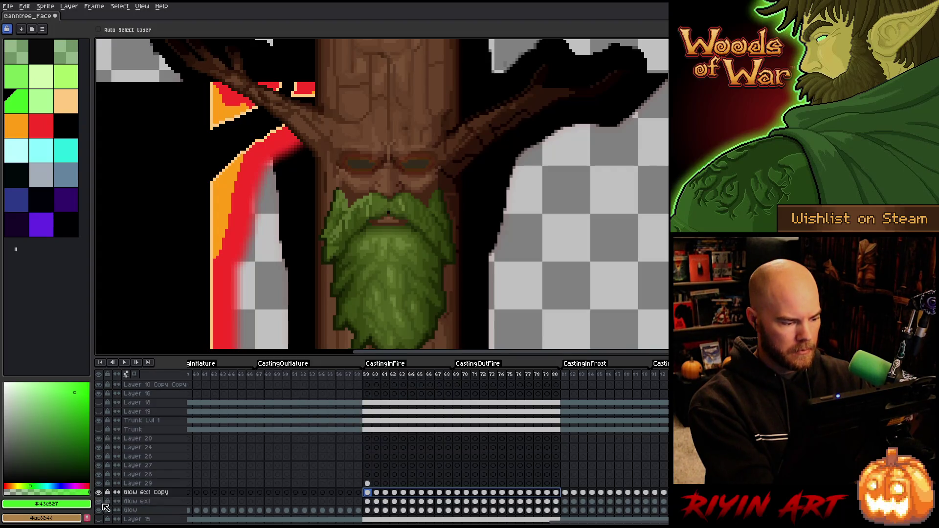
key("shift+r")
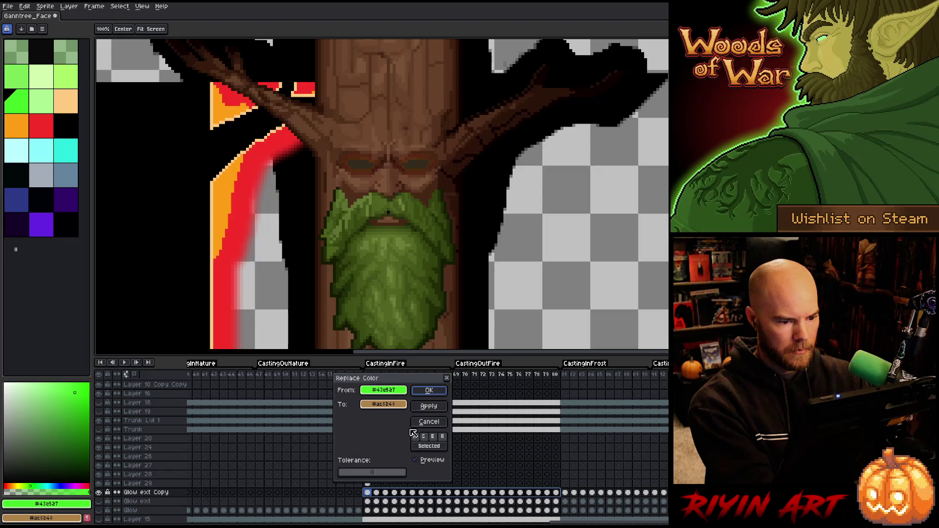
left_click(492, 250)
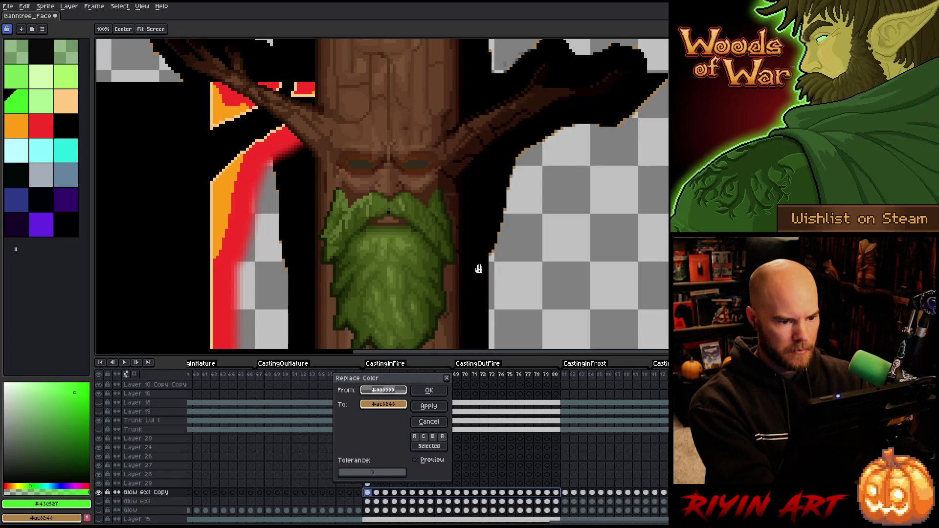
left_click_drag(382, 404, 494, 215)
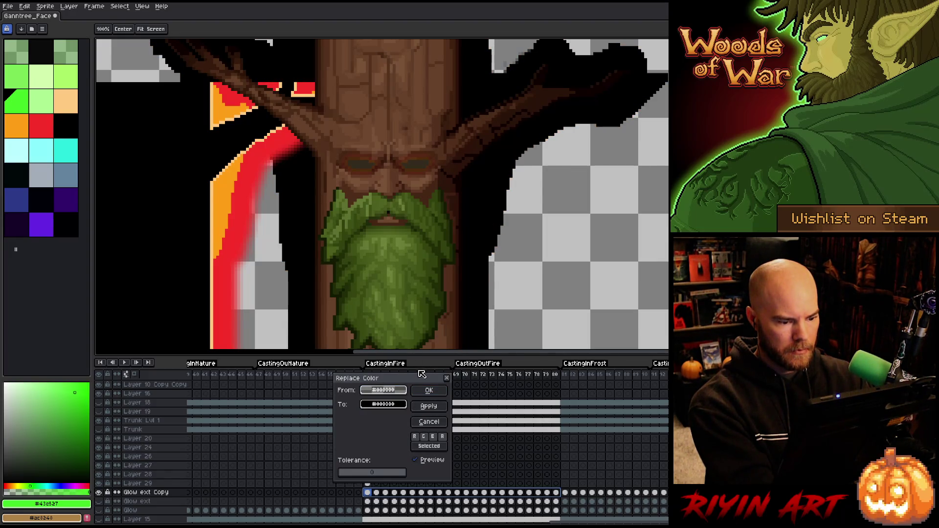
left_click(428, 390)
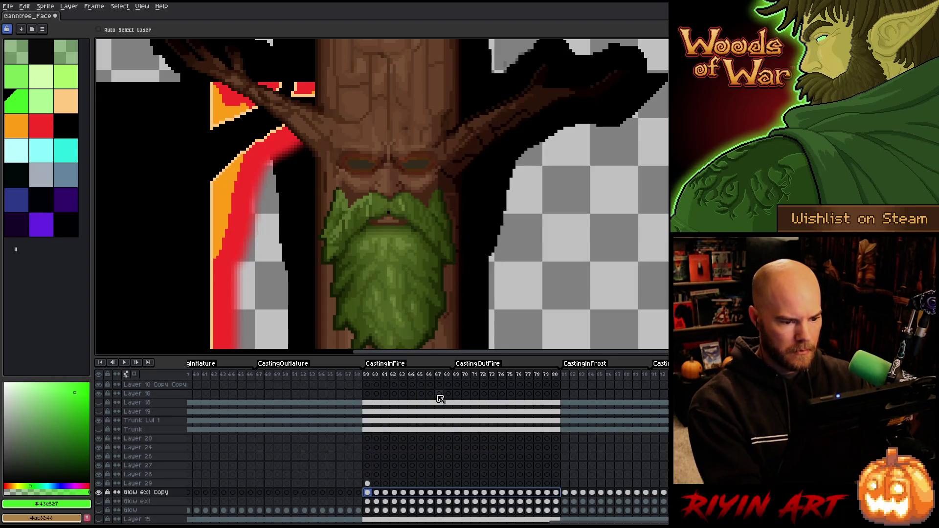
Step: Play and then stop the animation to preview the glow
key("Right")
key("Right")
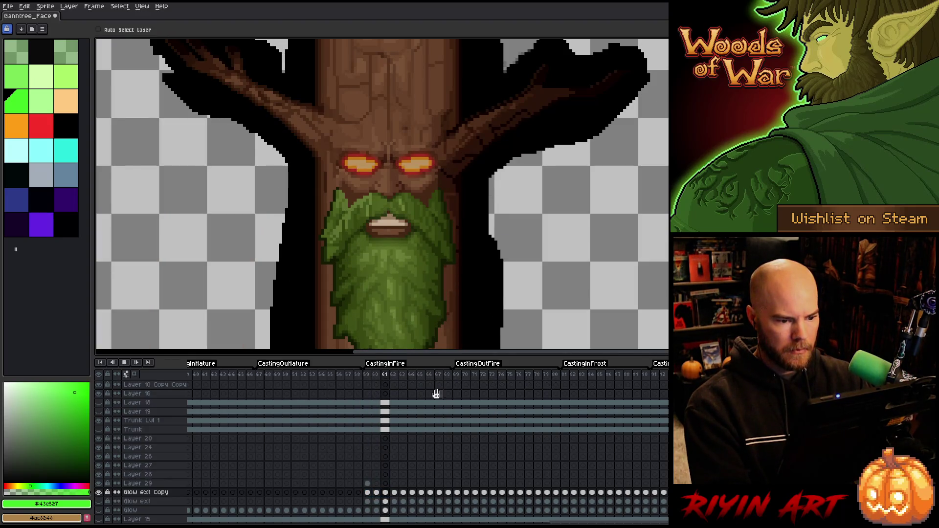
scroll(435, 233, "down", 3)
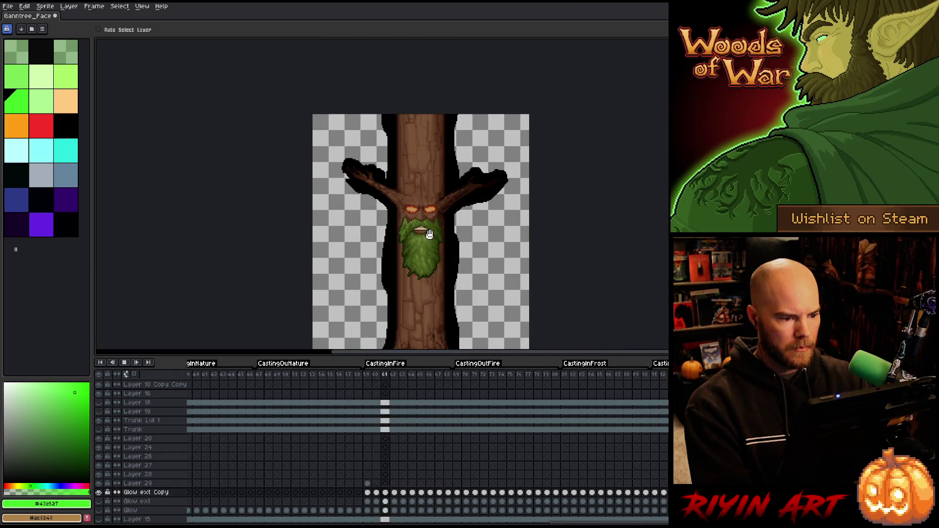
key("Return")
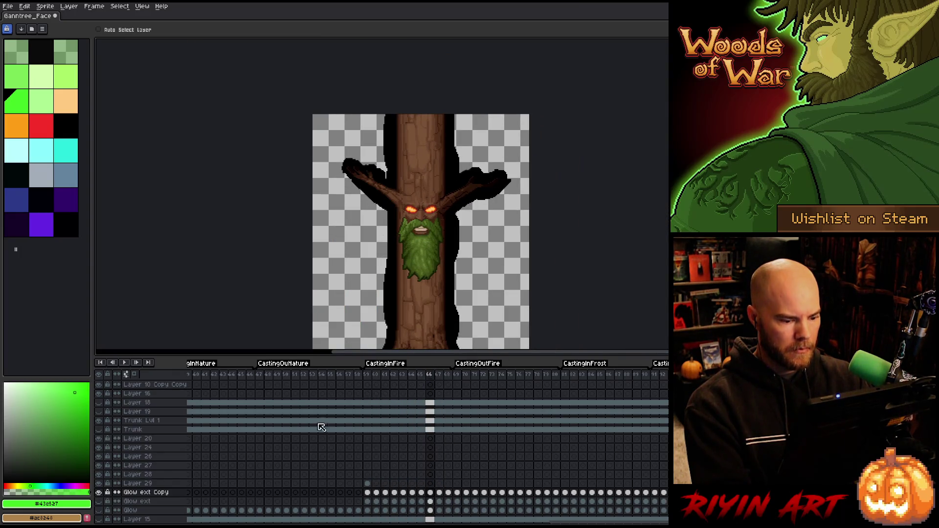
Step: Make Glow ext visible and move Glow ext Copy beneath it
left_click(157, 493)
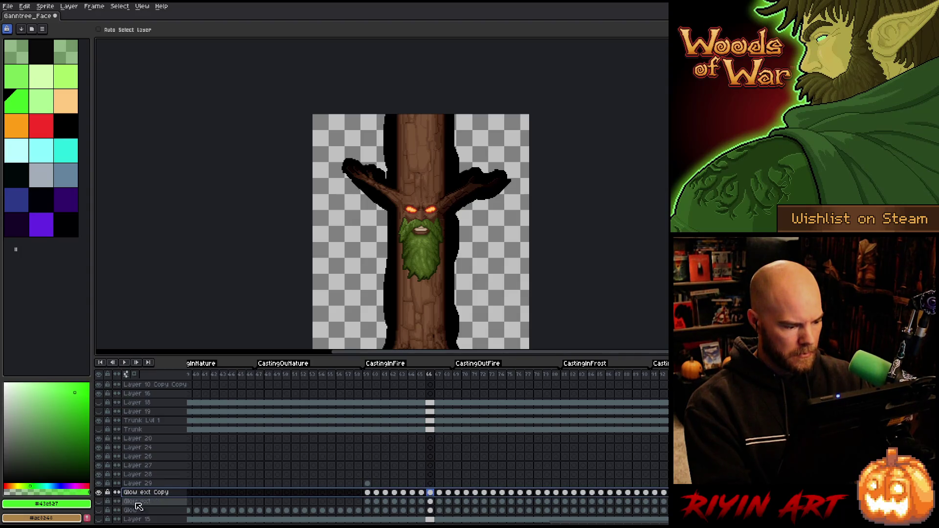
left_click(99, 502)
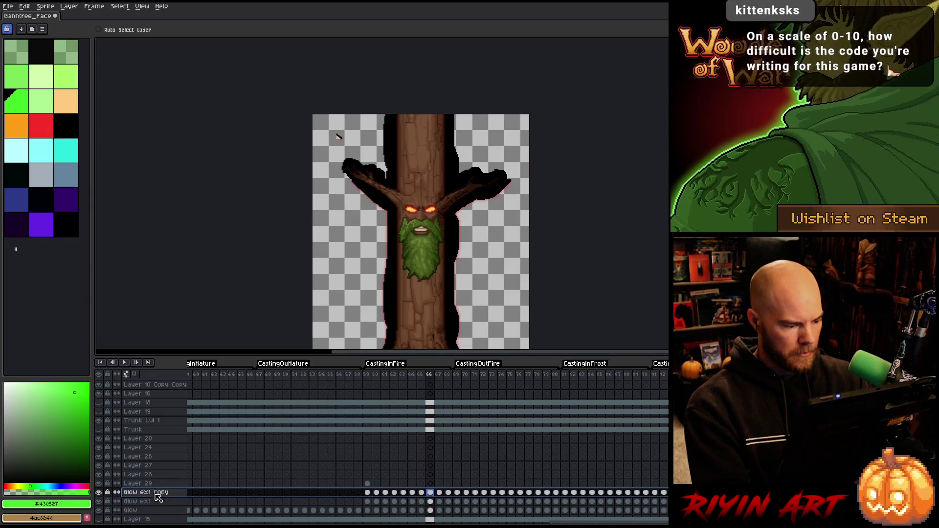
left_click_drag(163, 504, 161, 508)
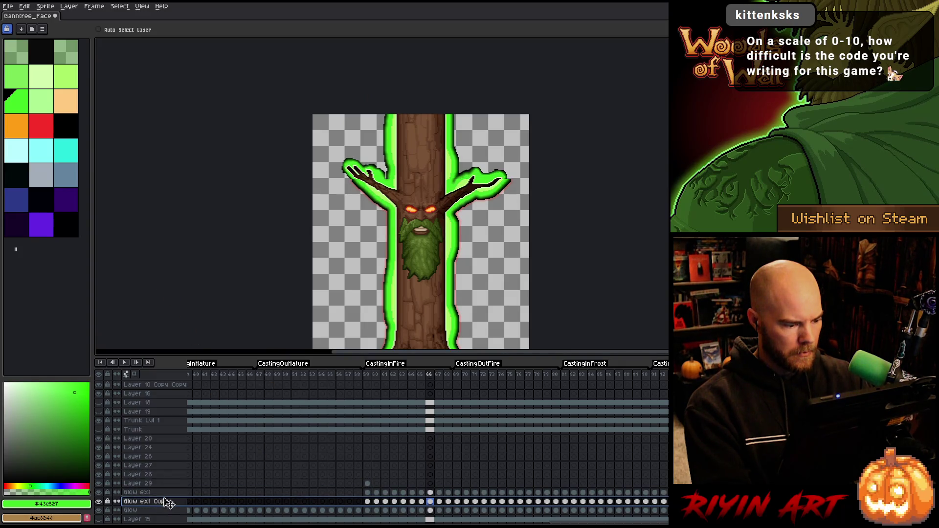
Step: Select frames 59–80 on the Glow ext layer
left_click(162, 493)
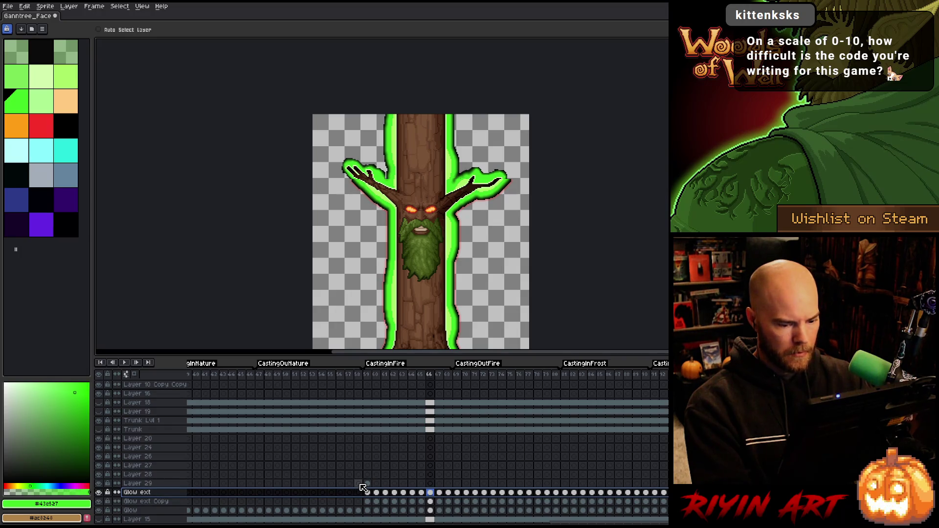
left_click_drag(367, 492, 558, 494)
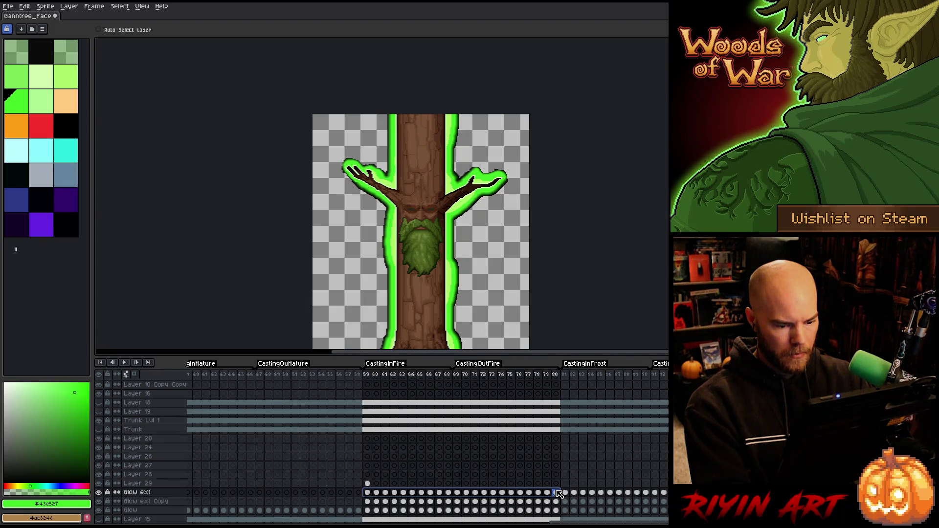
left_click(565, 502)
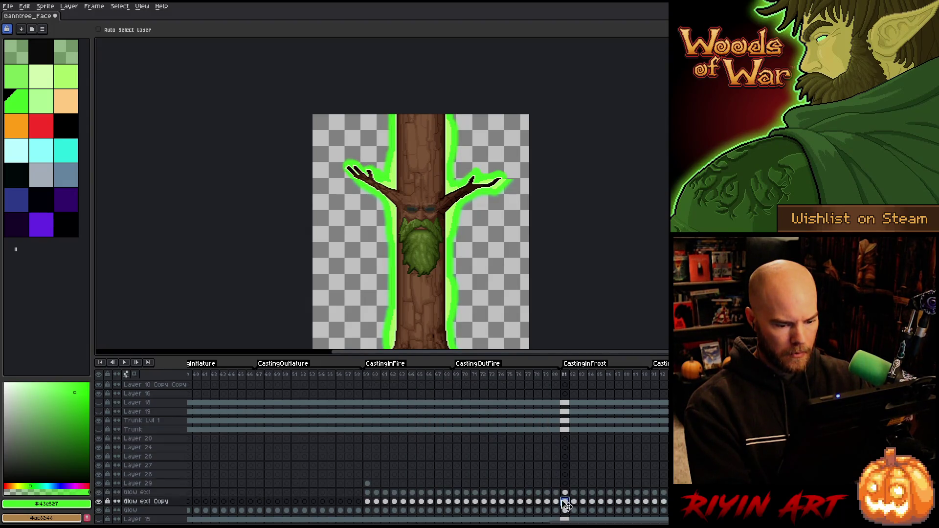
left_click_drag(556, 492, 369, 497)
Step: Hide the red-and-orange fire glow and the dark-edged Glow ext Copy outline
scroll(444, 216, "up", 1)
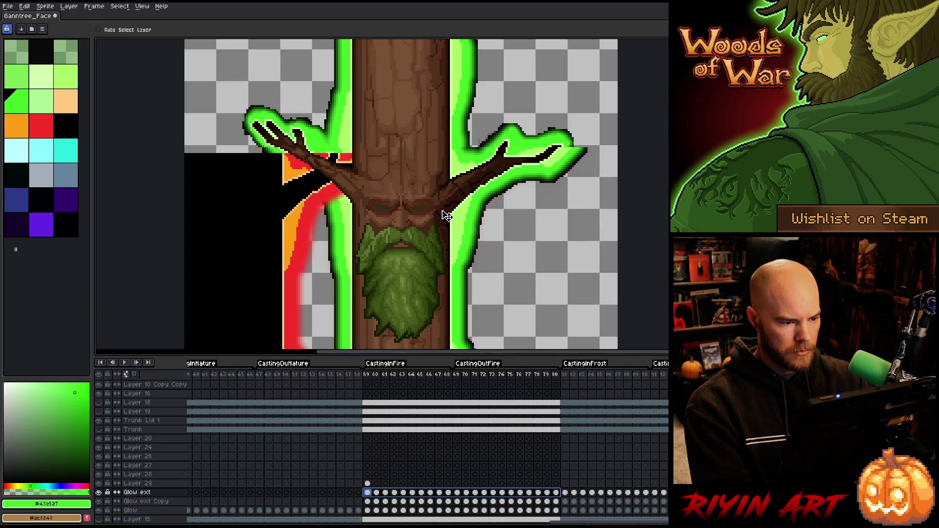
left_click(99, 483)
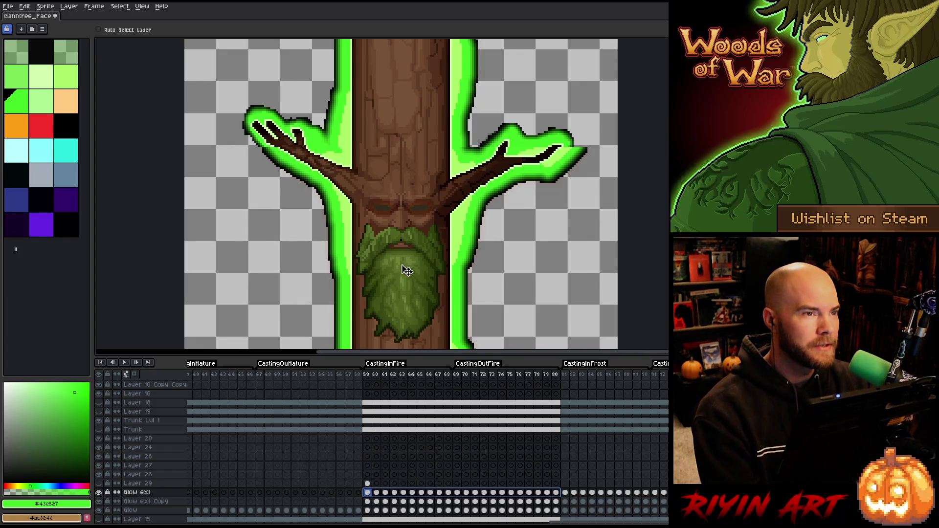
scroll(407, 270, "down", 1)
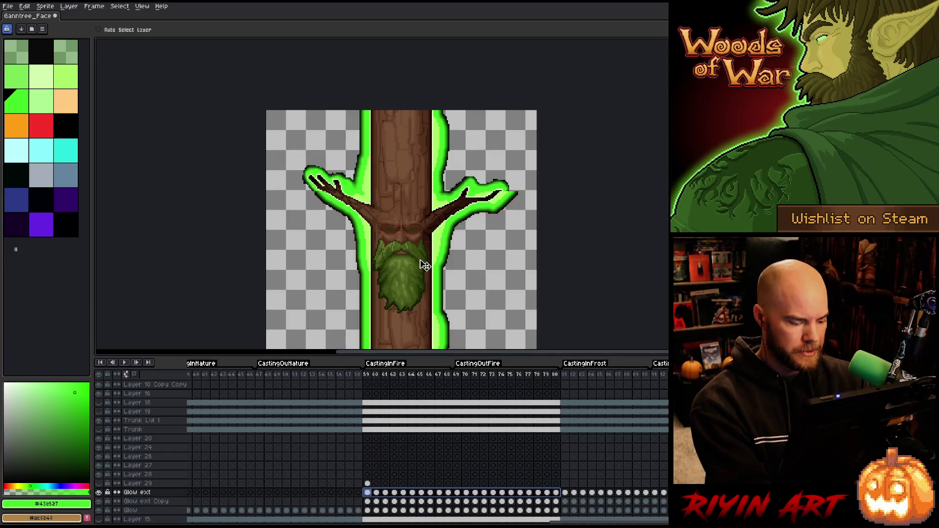
scroll(425, 265, "up", 2)
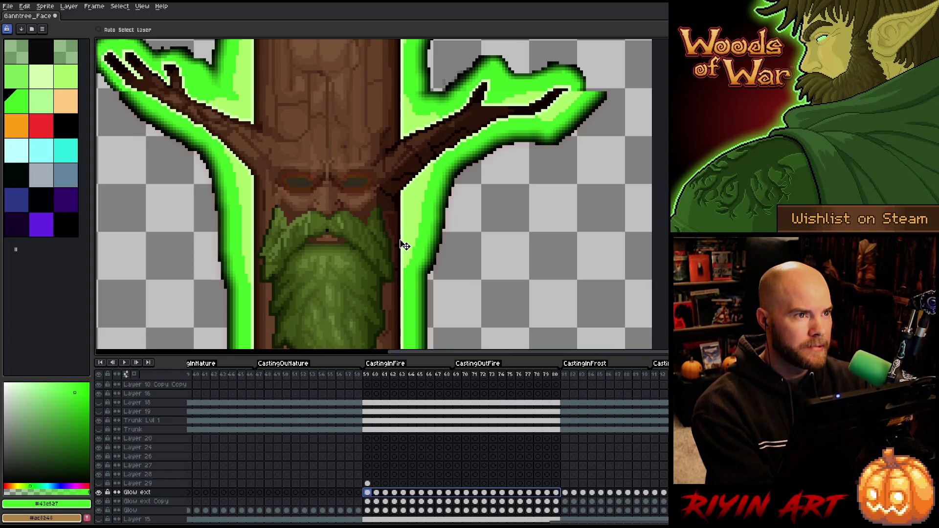
scroll(413, 253, "down", 2)
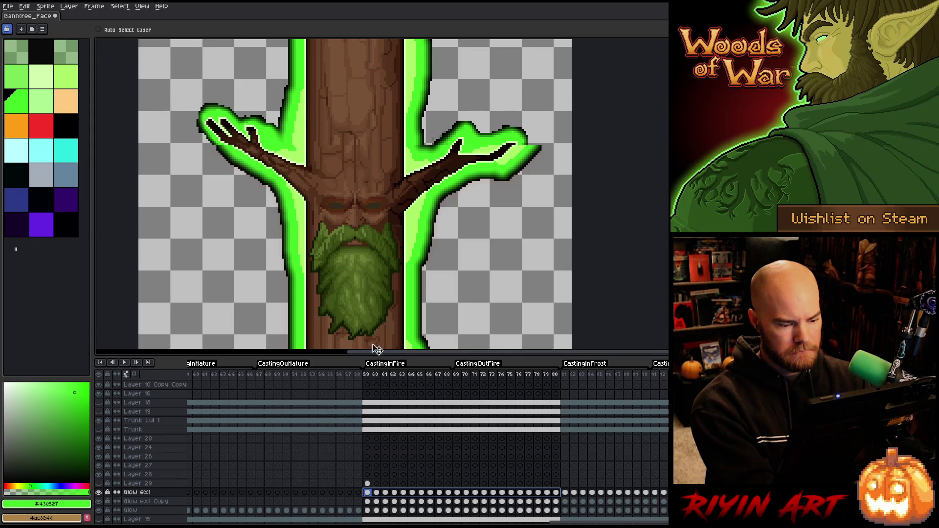
left_click(98, 502)
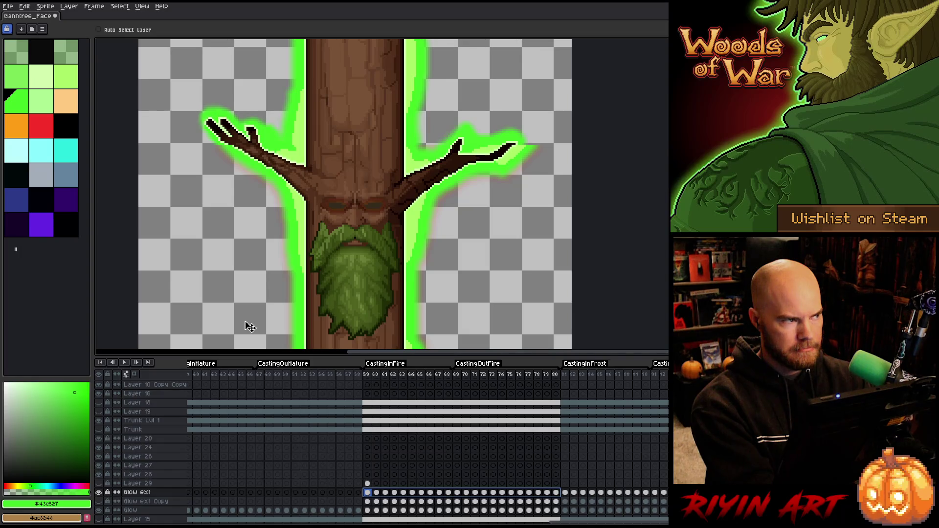
scroll(264, 306, "down", 2)
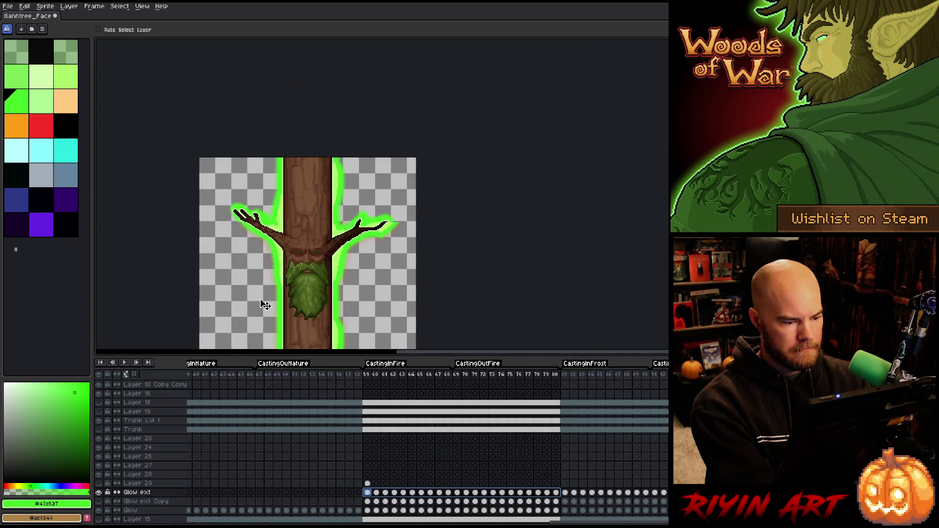
Step: Add a new Layer 30 above Glow ext Copy with Shift+N
left_click(163, 502)
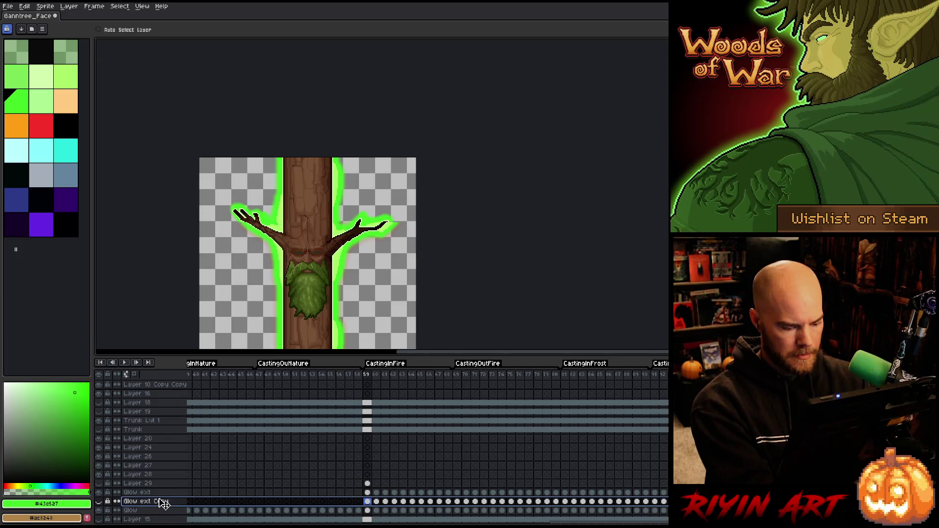
key("shift+n")
scroll(293, 318, "down", 2)
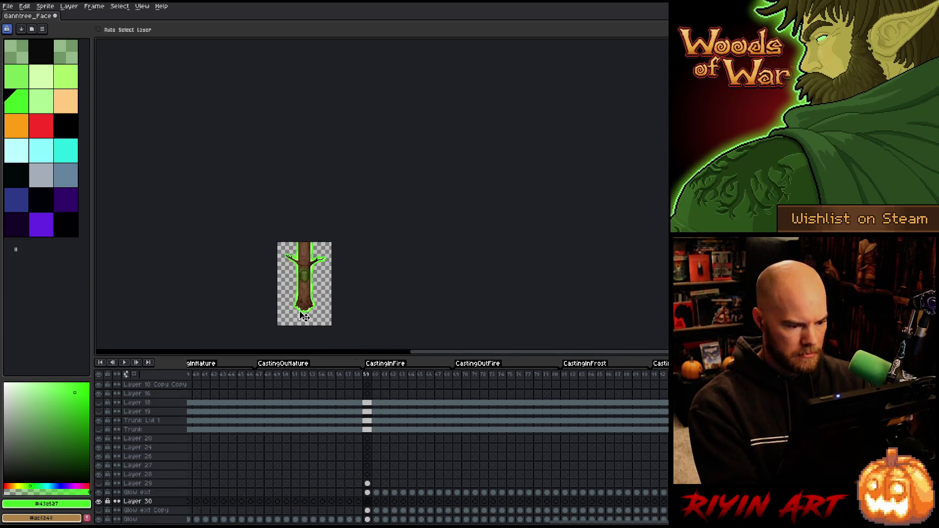
scroll(303, 315, "up", 1)
Step: Fill the area around the tree bright green and link Layer 30's cels across frames 59–80
key("g")
left_click(299, 327)
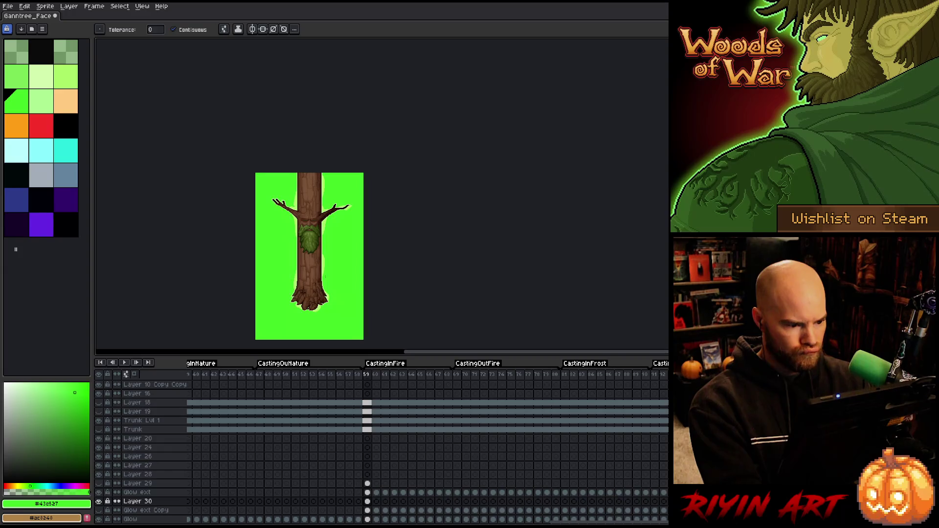
left_click(377, 502)
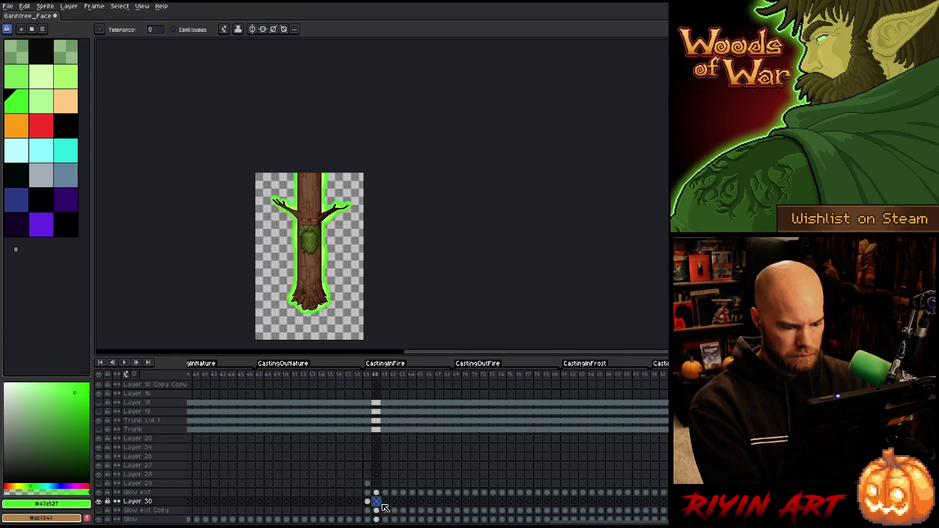
mouse_move(370, 502)
left_mouse_down()
mouse_move(367, 493)
mouse_move(561, 504)
left_mouse_up()
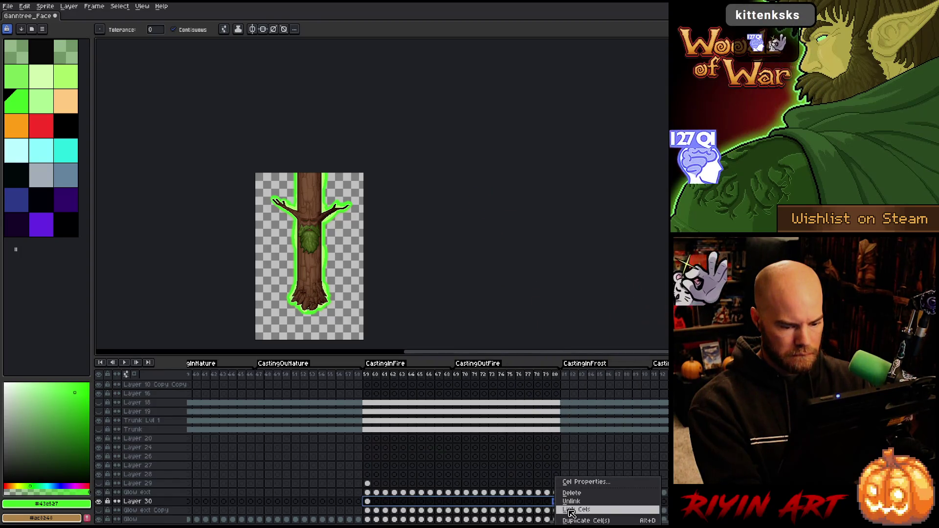
key("f")
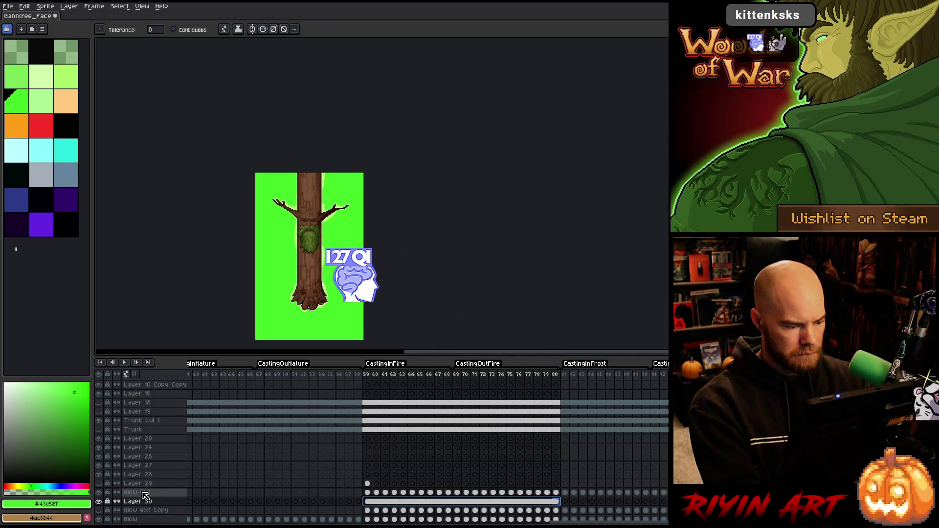
Step: Delete the Glow ext layer and reselect Layer 30's frames 59–80
left_click(143, 494)
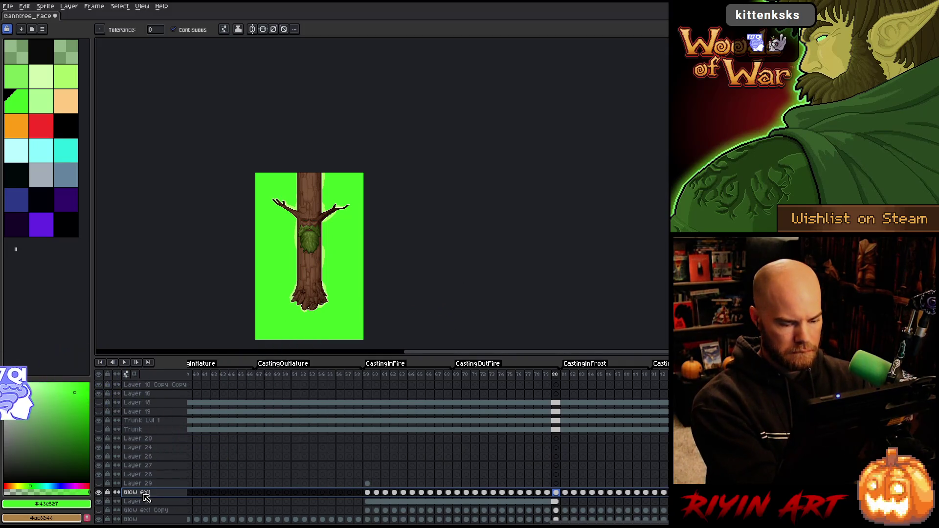
key("Delete")
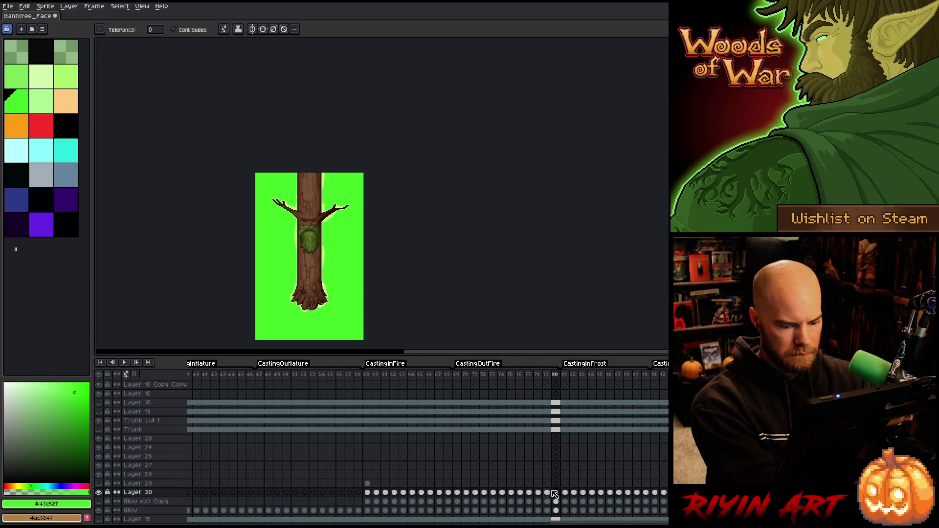
left_click_drag(557, 494, 368, 494)
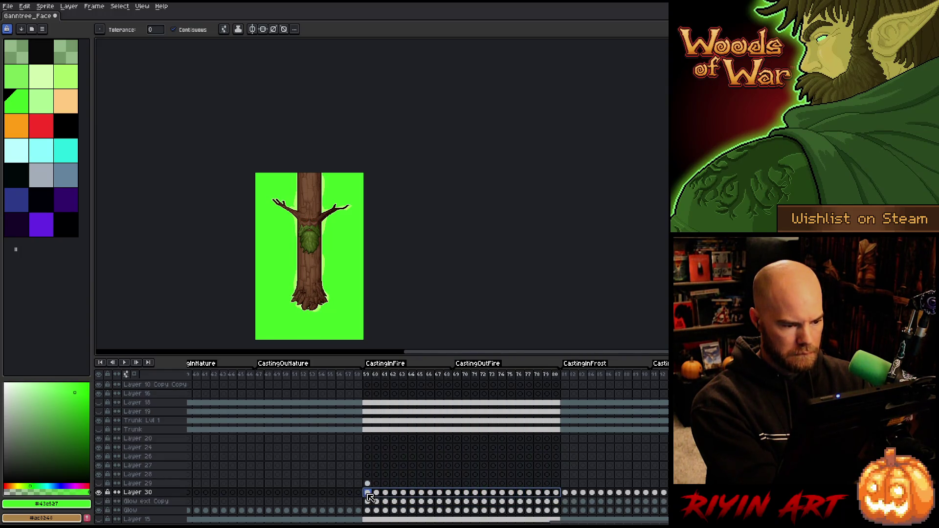
Step: Attempt twice to replace green #43e527 with alpha 0, dismissing the cannot-modify errors
key("shift+r")
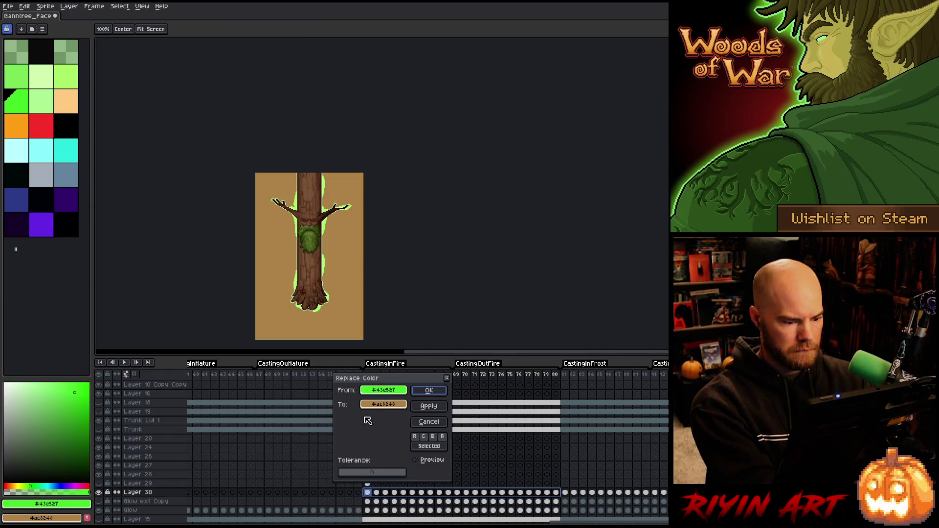
left_click(383, 404)
left_click(397, 472)
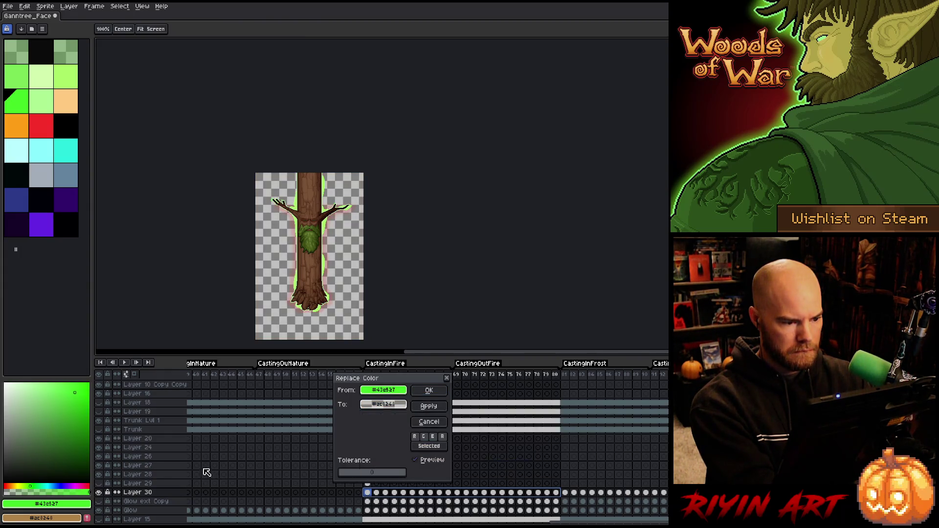
left_click(428, 390)
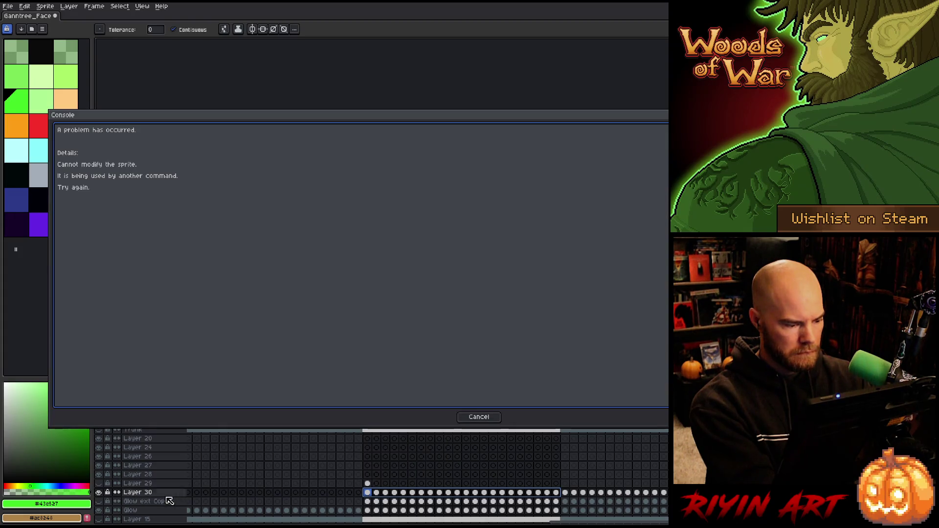
left_click(477, 418)
scroll(290, 260, "up", 2)
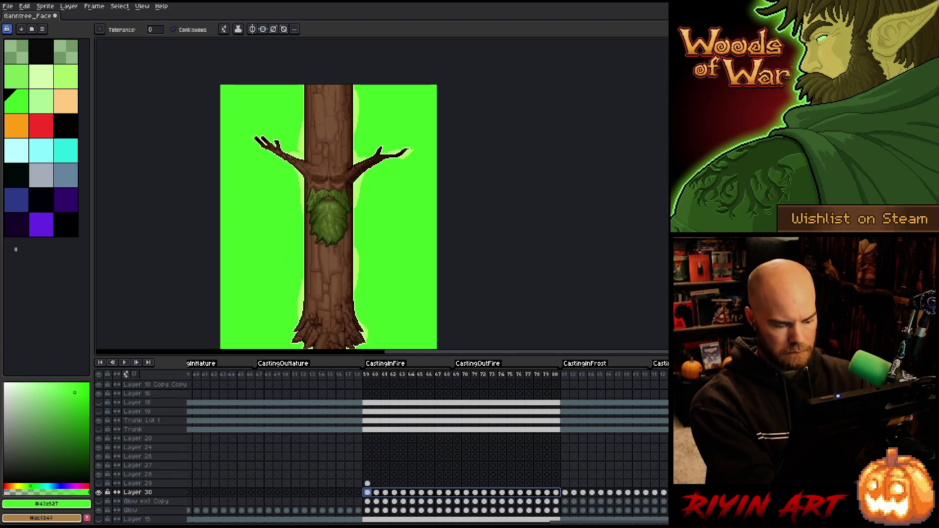
key("shift+r")
left_click(382, 404)
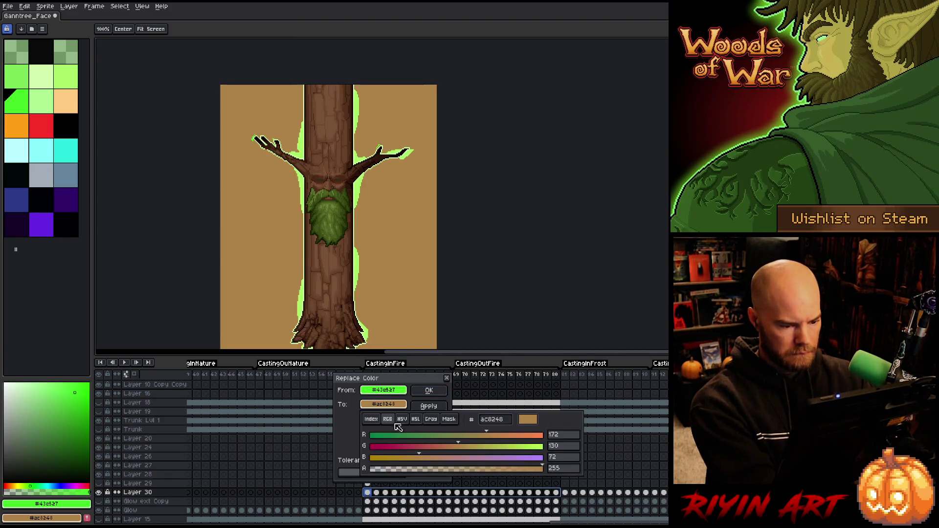
left_click_drag(396, 473, 306, 452)
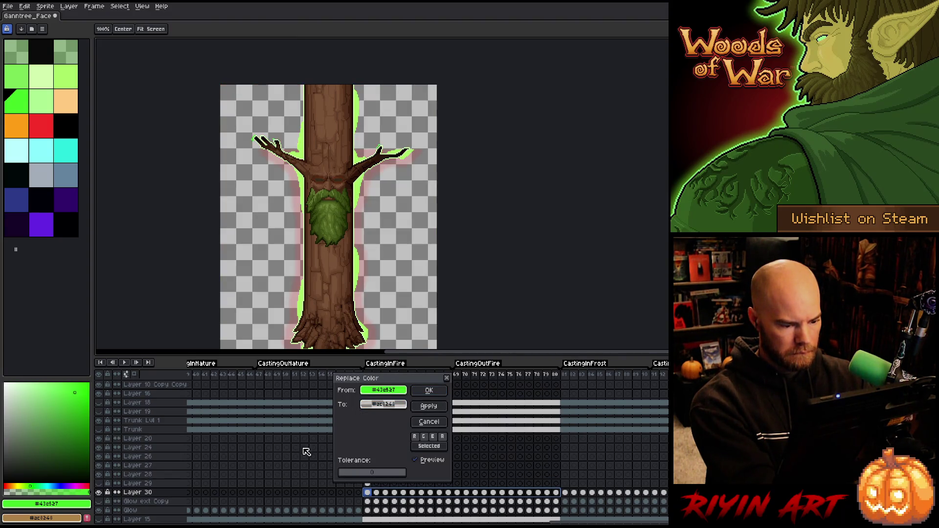
left_click(428, 391)
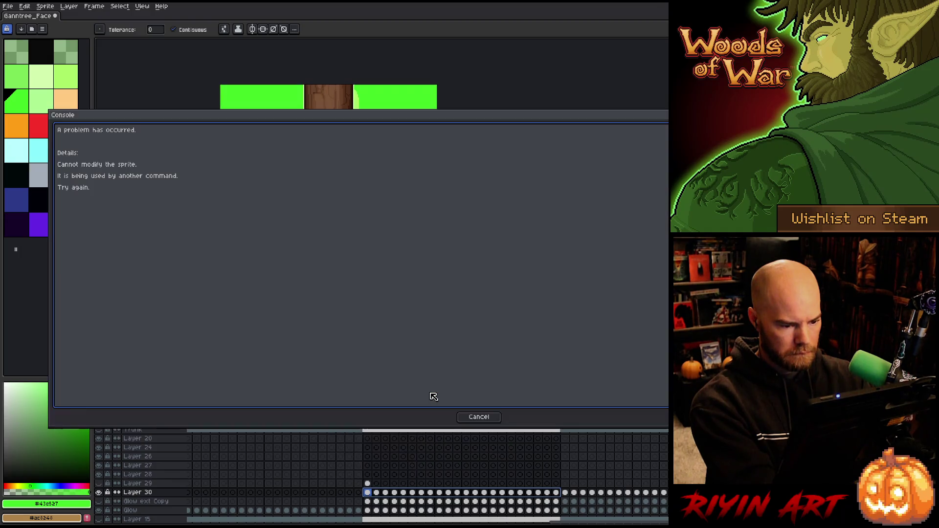
left_click(467, 415)
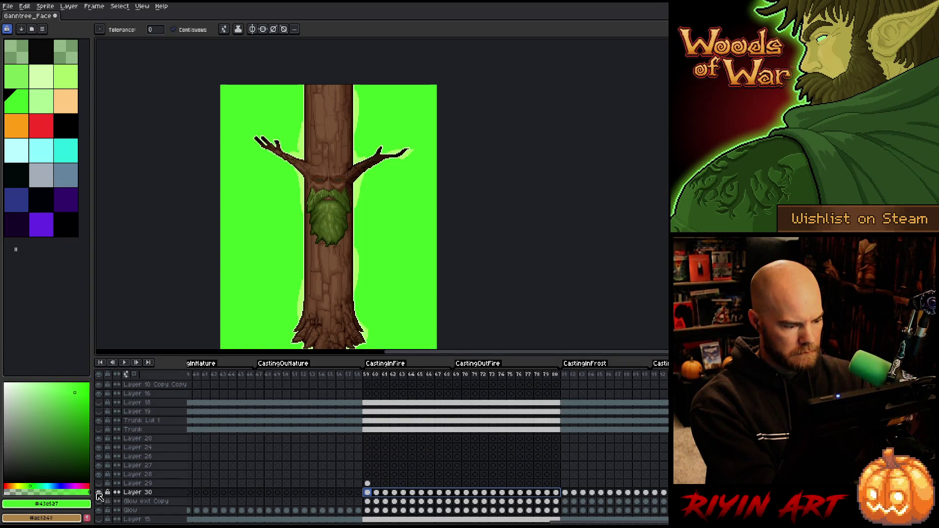
Step: Reselect frames 59–80, replace the green with transparency, and show Glow ext Copy
left_click(528, 501)
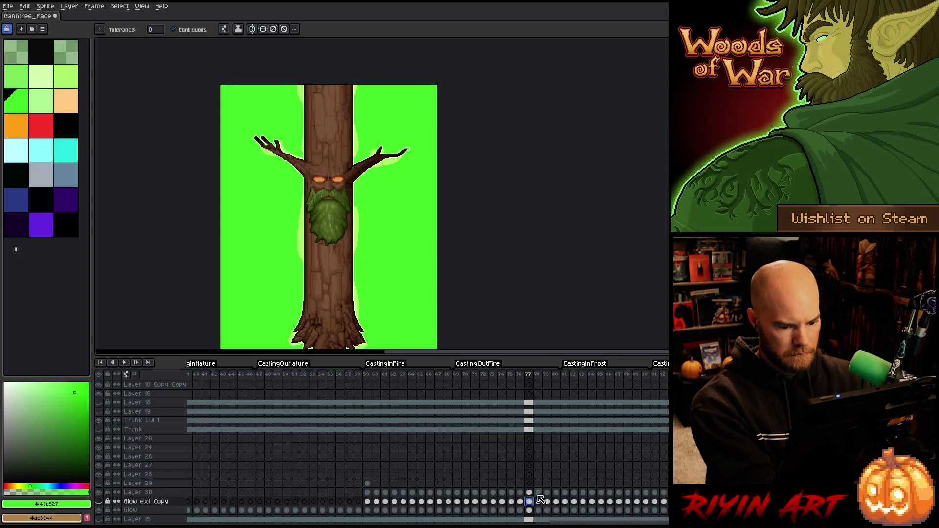
left_click_drag(554, 493, 367, 495)
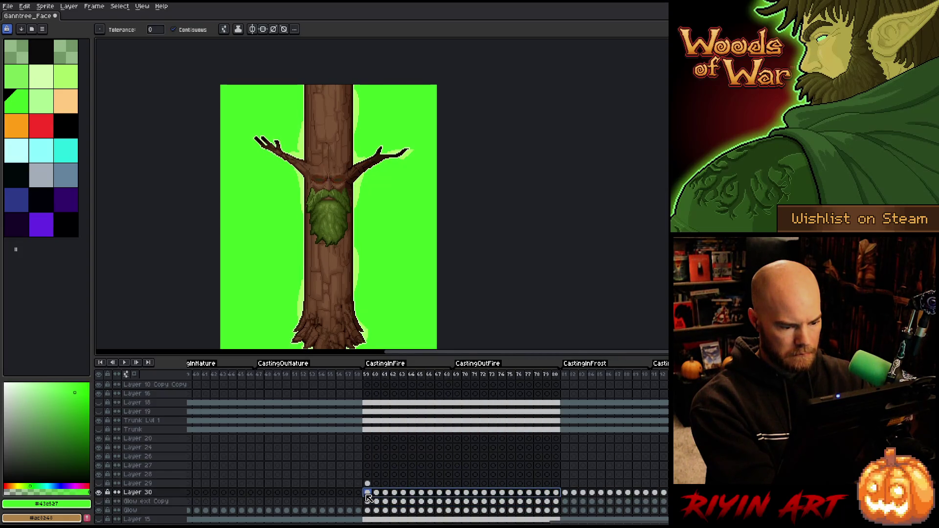
key("shift+r")
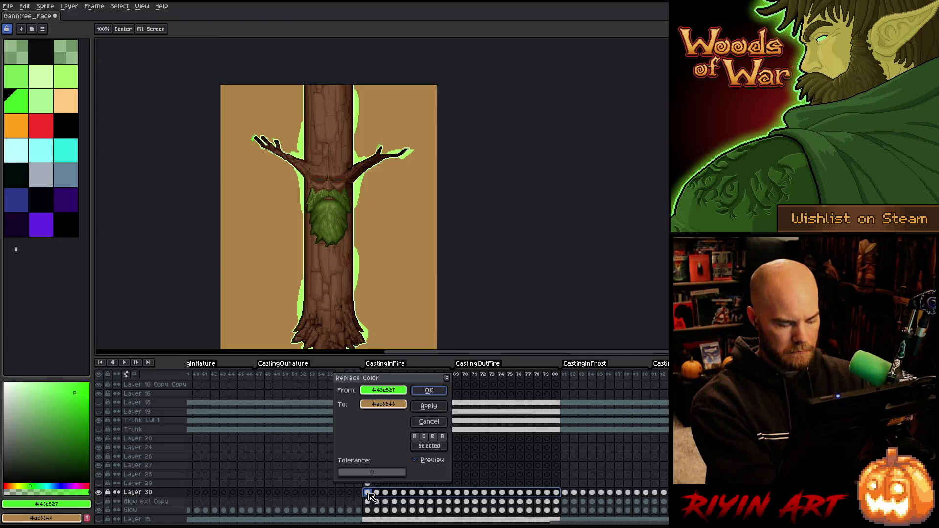
left_click(382, 404)
left_click(398, 472)
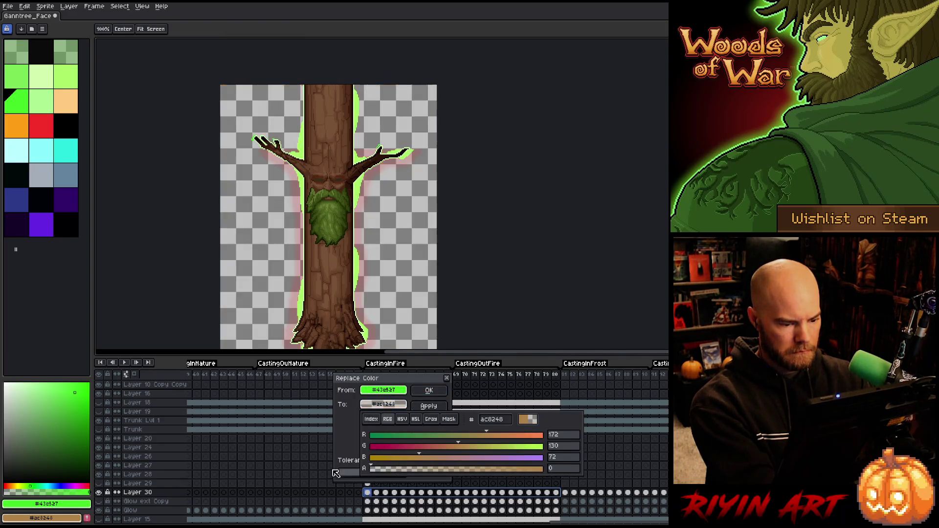
left_click(428, 391)
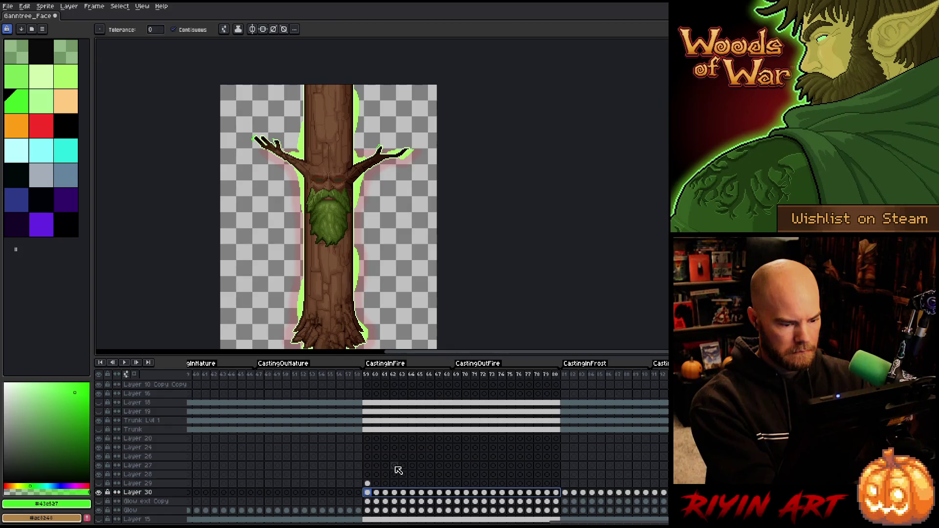
left_click(99, 501)
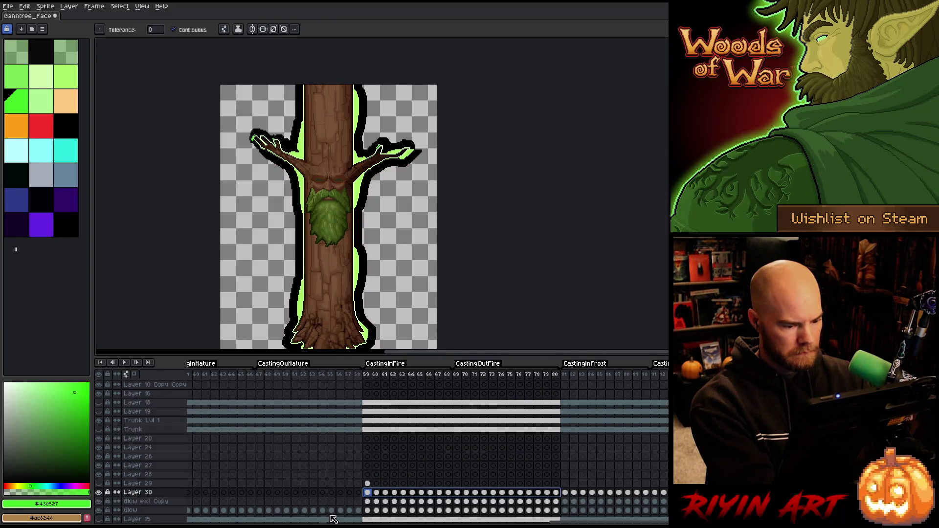
Step: Recolour Glow ext Copy's black outline to #43e527 across frames 59–80
left_click_drag(558, 501, 368, 502)
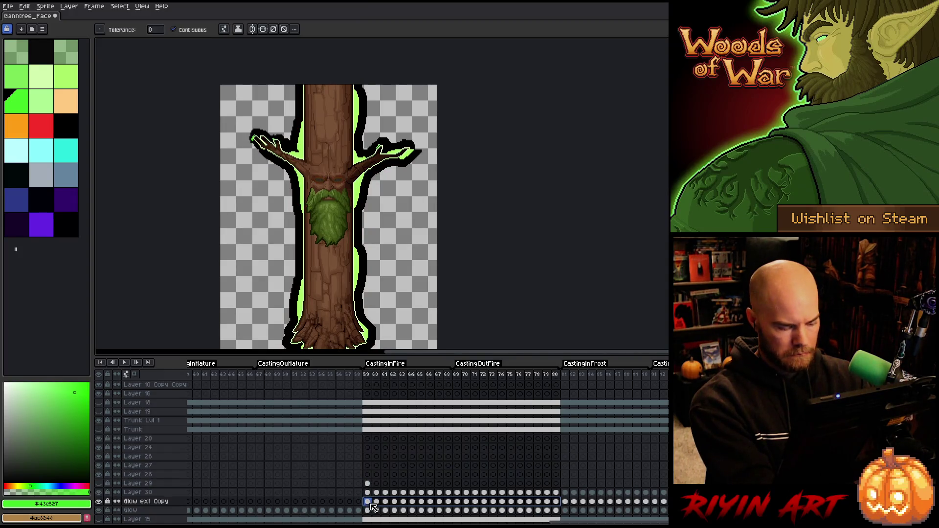
key("shift+r")
left_click(368, 306)
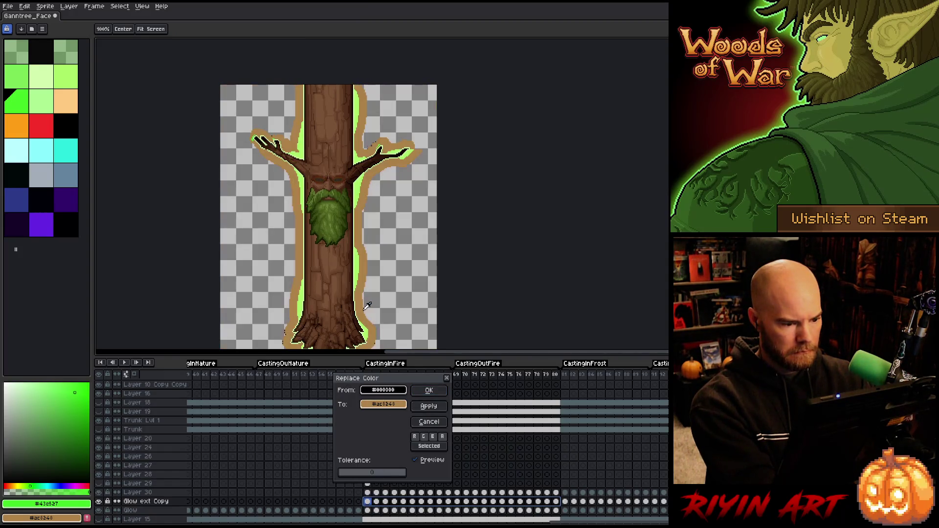
mouse_move(383, 403)
left_mouse_down()
mouse_move(220, 489)
mouse_move(73, 502)
left_mouse_up()
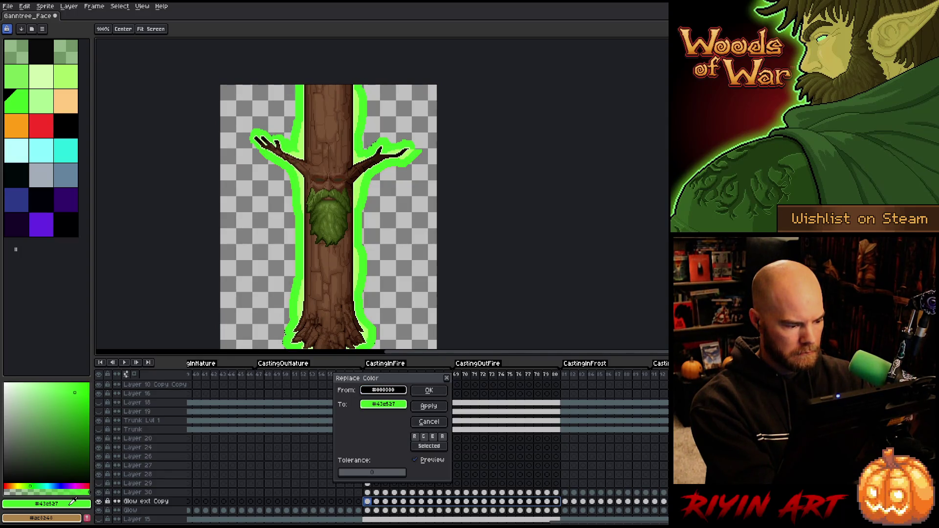
left_click(430, 390)
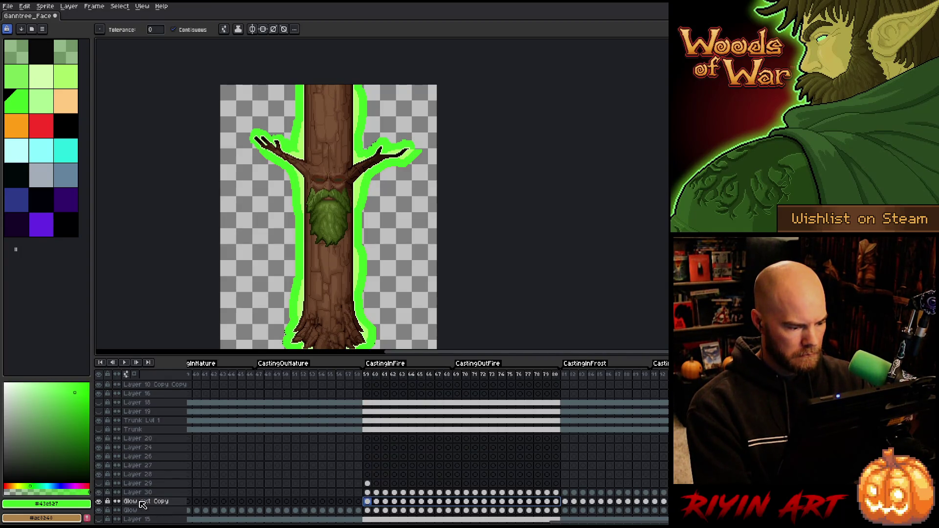
Step: Toggle Layer 30 off and on to compare, select it, and play the animation
key("Escape")
left_click(99, 493)
left_click(98, 492)
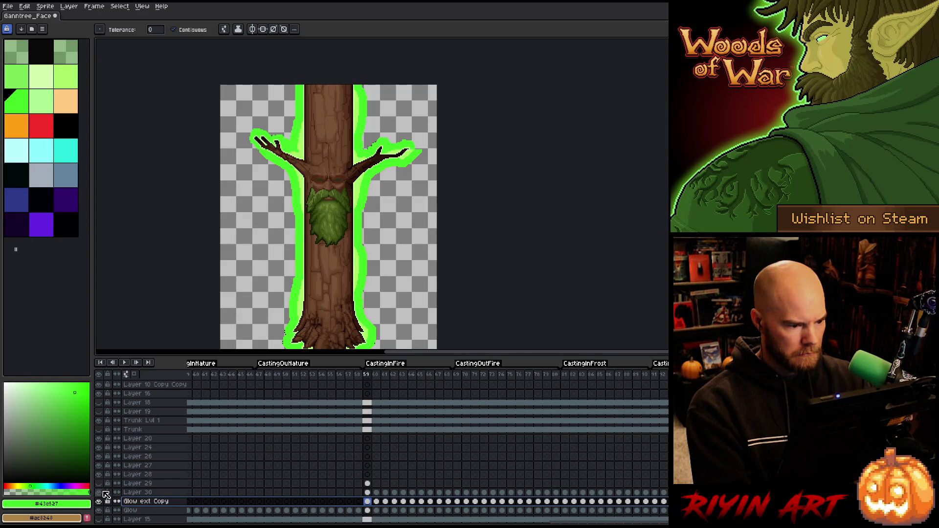
left_click(145, 492)
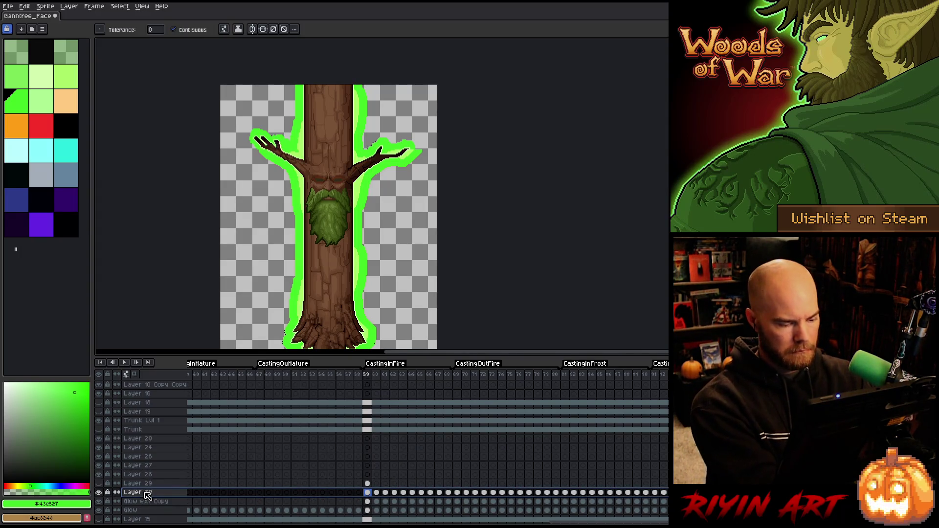
key("Return")
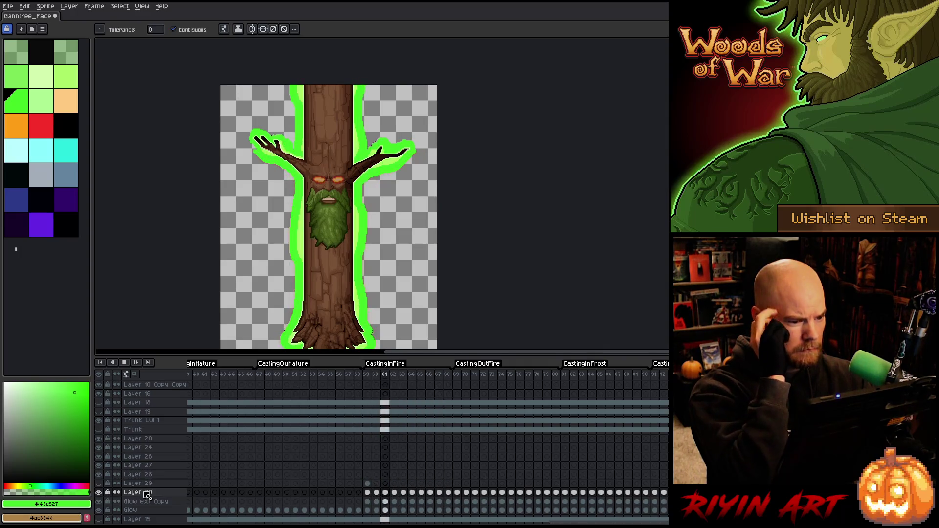
Step: Delete the Glow ext Copy cels from frame 81 onward
scroll(243, 342, "down", 1)
scroll(288, 323, "up", 6)
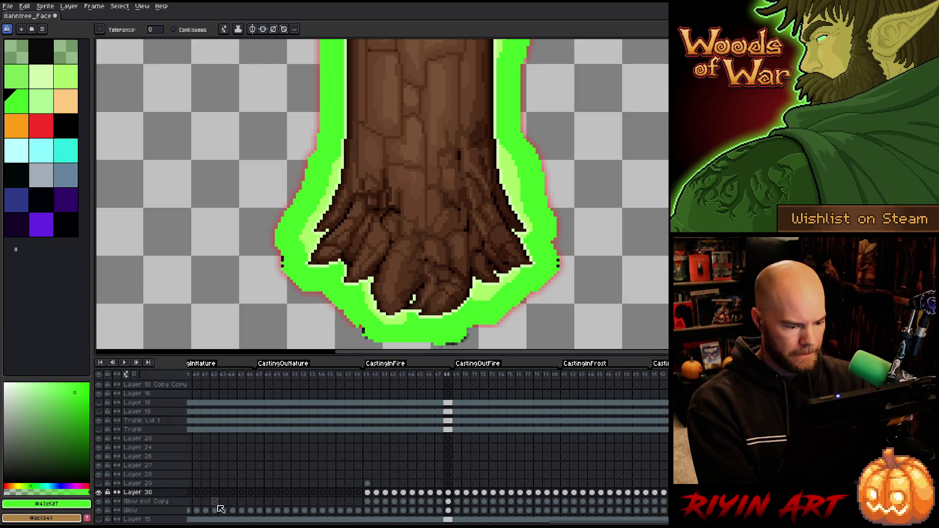
left_click(146, 501)
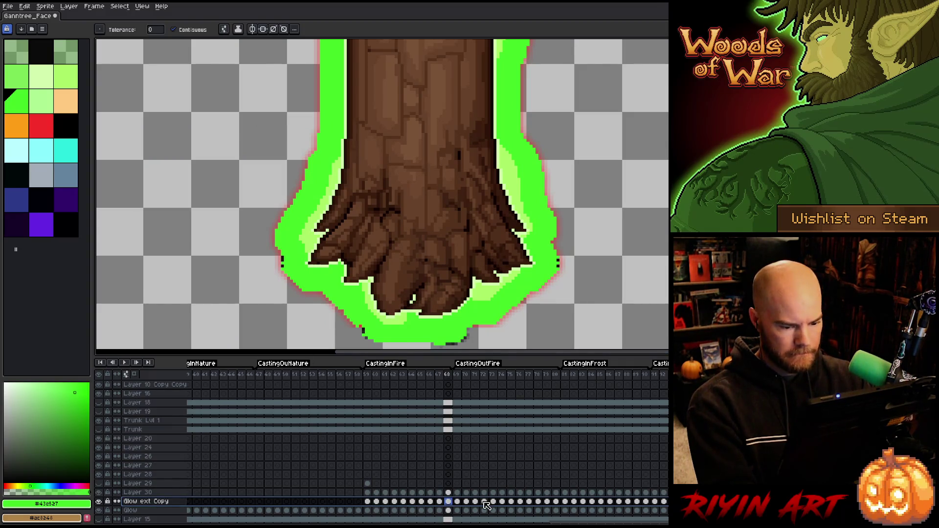
left_click(565, 377)
mouse_move(570, 495)
left_mouse_down()
mouse_move(563, 492)
mouse_move(675, 493)
mouse_move(675, 510)
mouse_move(675, 501)
left_mouse_up()
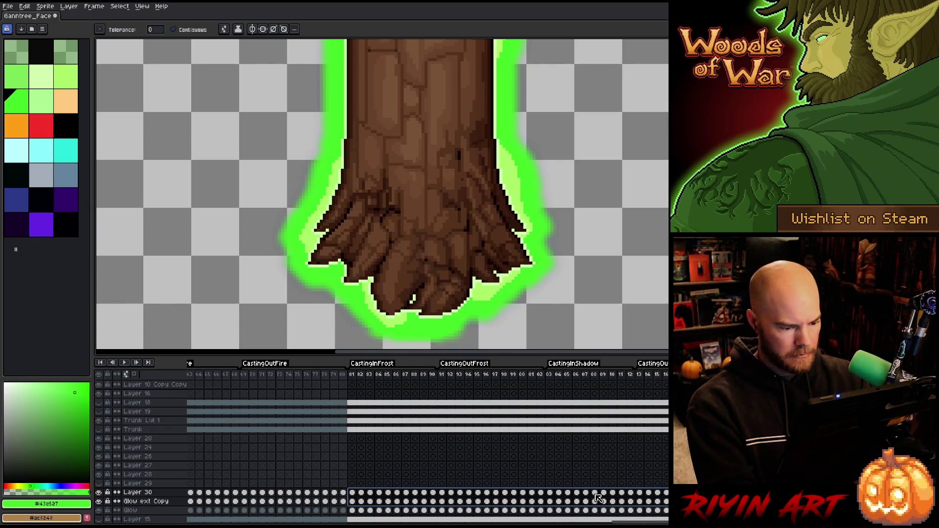
key("Delete")
Step: Select Glow ext Copy frames 59–80 and replace black with the glow green
mouse_move(631, 522)
left_mouse_down()
mouse_move(577, 521)
mouse_move(626, 519)
mouse_move(582, 510)
left_mouse_up()
left_click(559, 480)
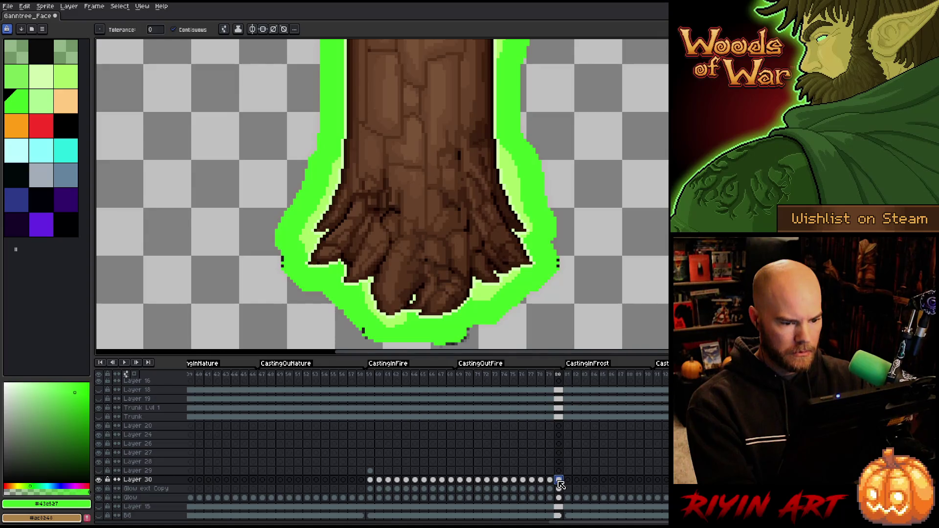
left_click_drag(560, 489, 379, 491)
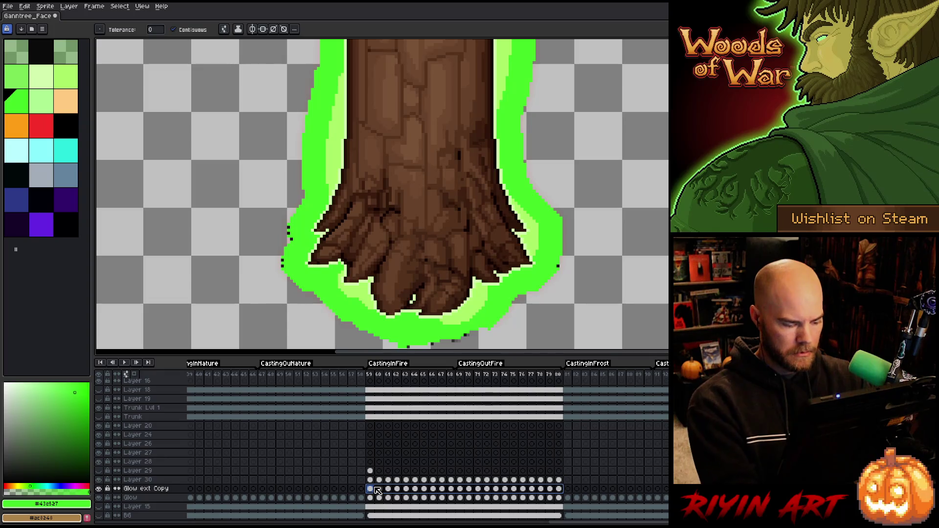
key("shift+r")
mouse_move(372, 400)
left_mouse_down()
mouse_move(410, 348)
mouse_move(436, 339)
left_mouse_up()
left_click_drag(401, 398, 424, 332)
left_click(429, 389)
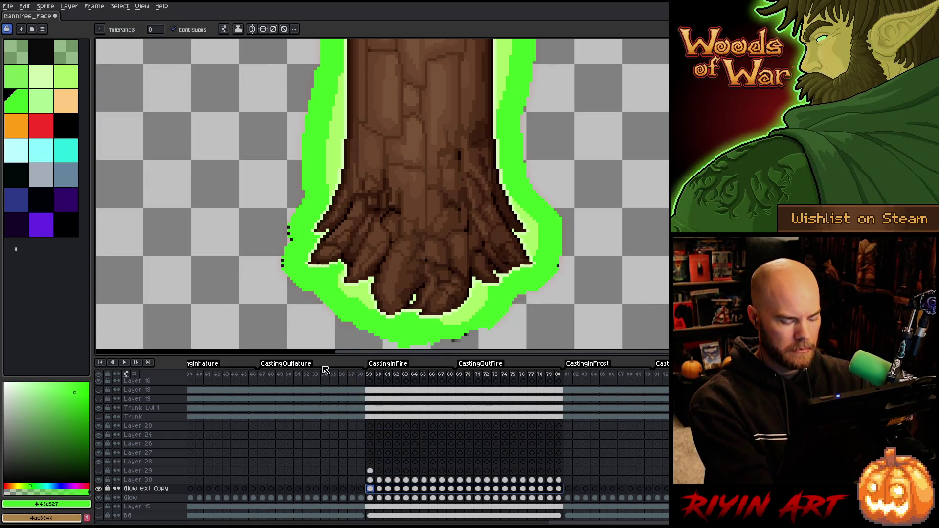
Step: Replace the leftover black edge pixels with green #43d527 at tolerance 147
key("shift+r")
mouse_move(382, 390)
left_mouse_down()
mouse_move(467, 342)
mouse_move(458, 336)
left_mouse_up()
left_click_drag(359, 471, 473, 470)
left_click_drag(411, 481, 381, 482)
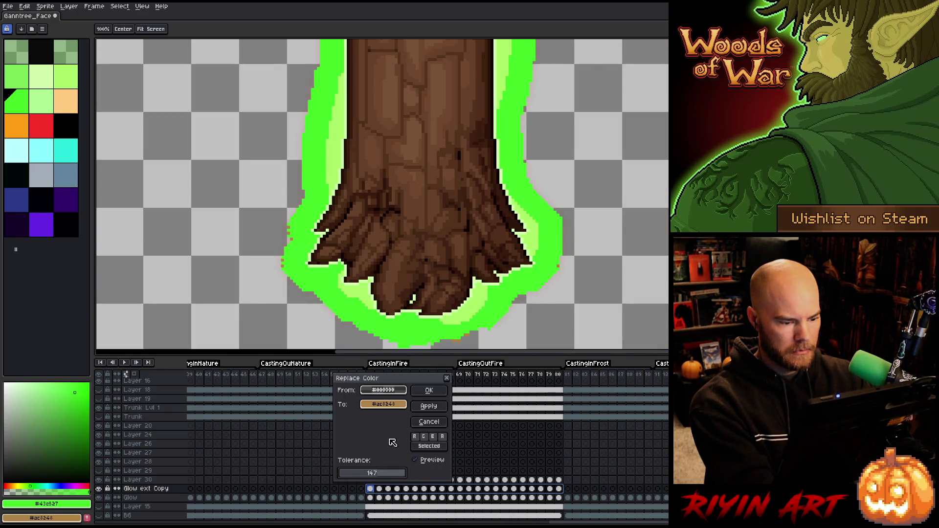
left_click(383, 404)
left_click(365, 317)
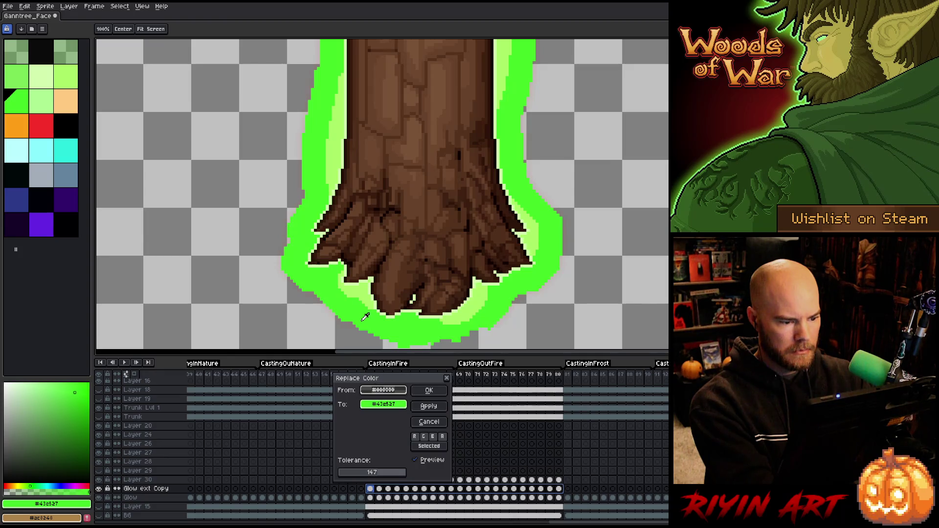
left_click(419, 391)
scroll(430, 233, "down", 2)
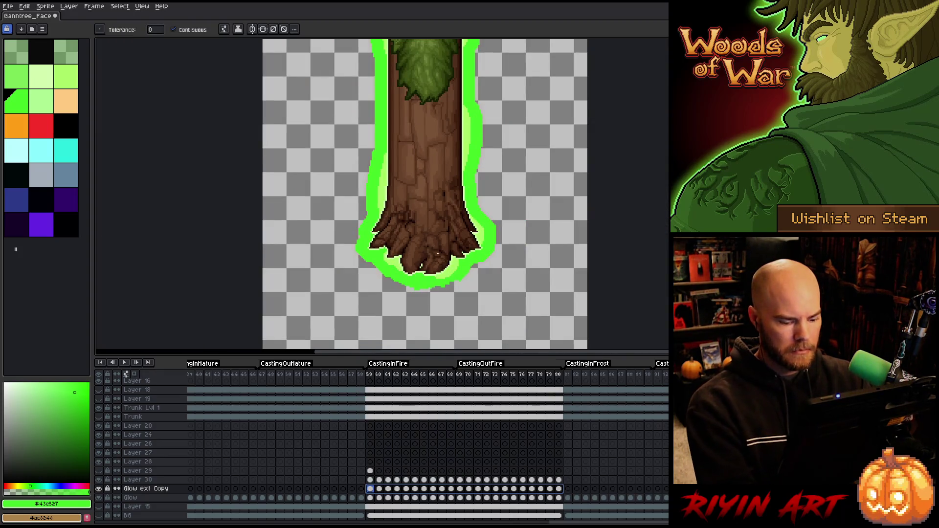
key("Return")
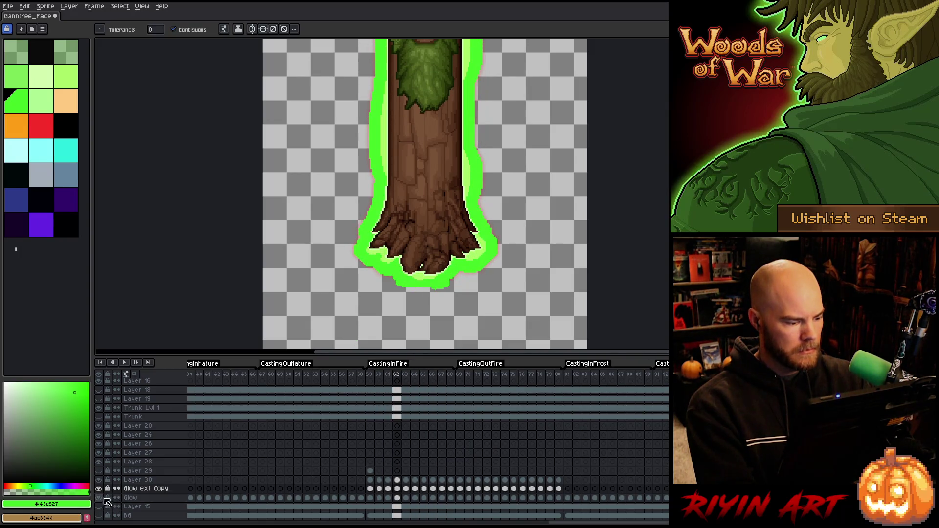
mouse_move(423, 179)
left_mouse_down()
mouse_move(446, 251)
mouse_move(442, 274)
mouse_move(429, 265)
left_mouse_up()
key("w")
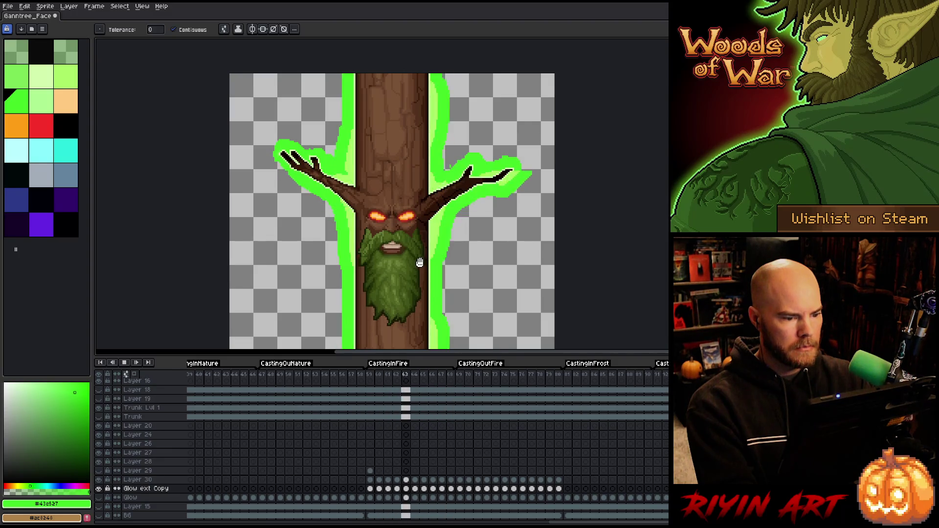
scroll(423, 264, "down", 1)
mouse_move(415, 289)
left_mouse_down()
mouse_move(390, 186)
mouse_move(377, 220)
left_mouse_up()
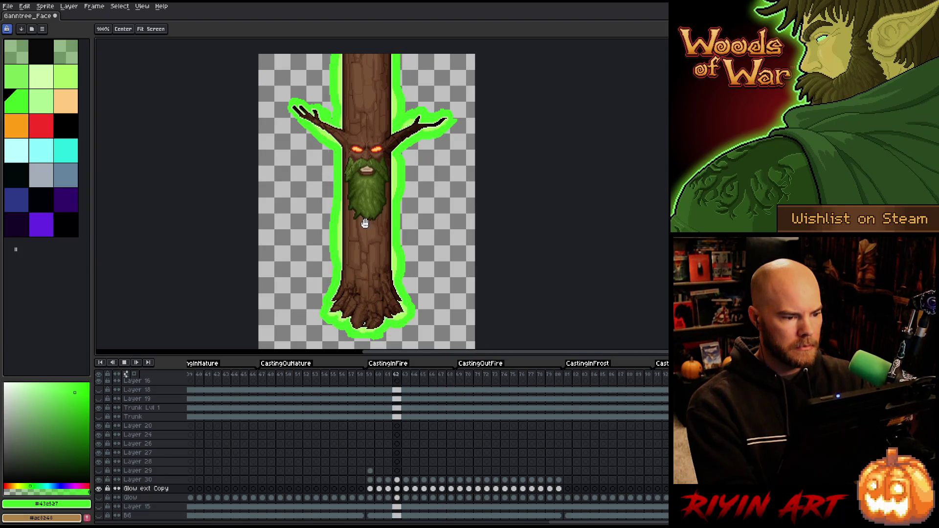
key("w")
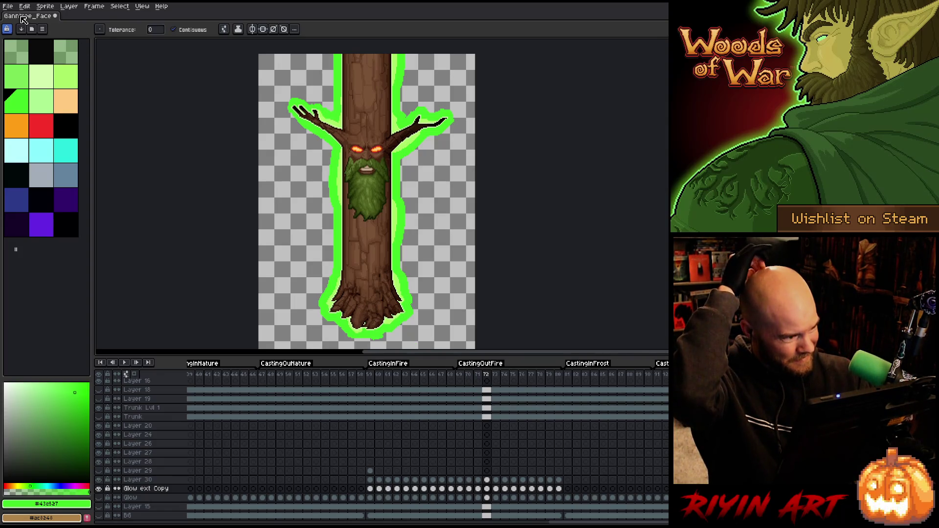
Step: Save the sprite and select frames 59–80 on Layer 30 and Glow ext Copy
key("ctrl+s")
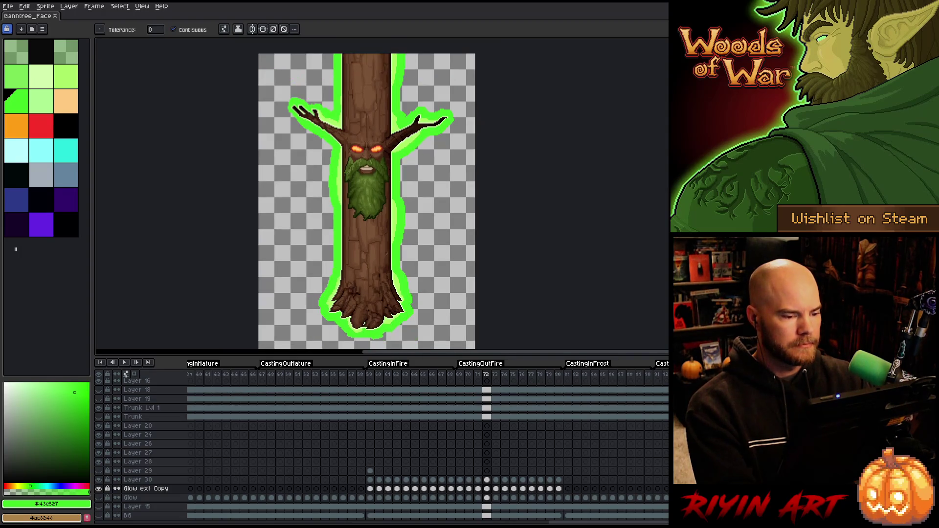
scroll(381, 449, "down", 1)
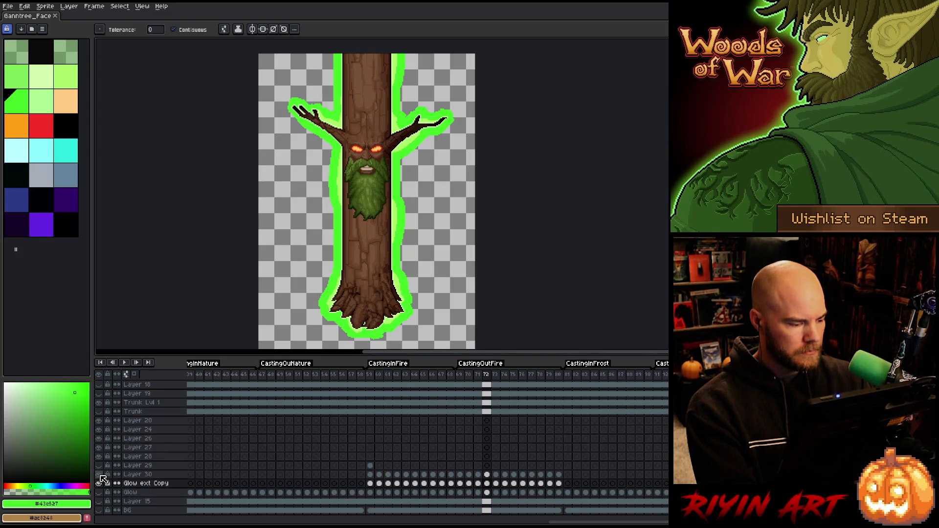
left_click(139, 475)
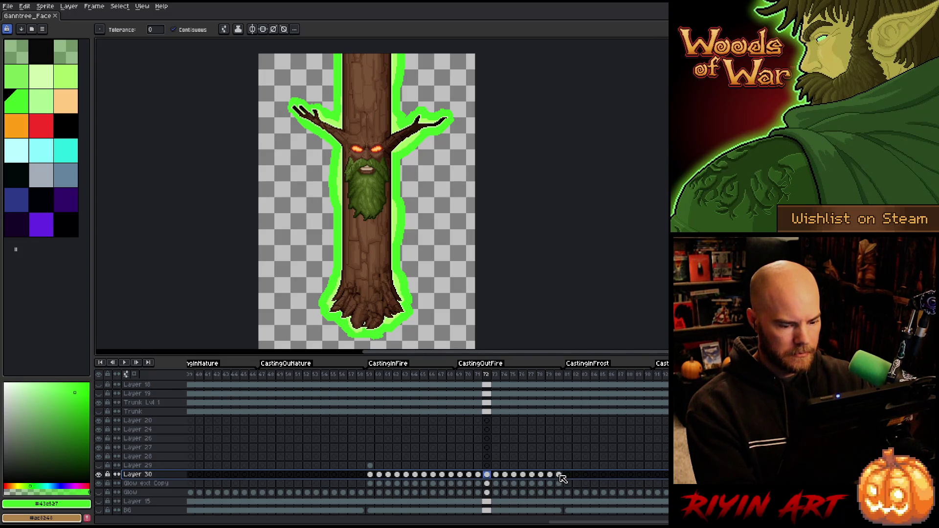
left_click_drag(560, 475, 371, 483)
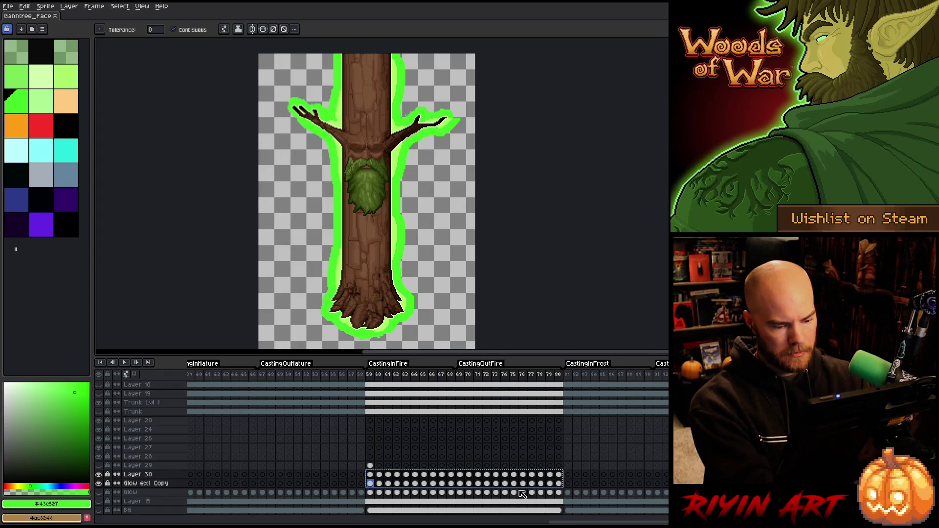
Step: Paste the copied glow cels at frame 81 and play the animation to check them
left_click(567, 475)
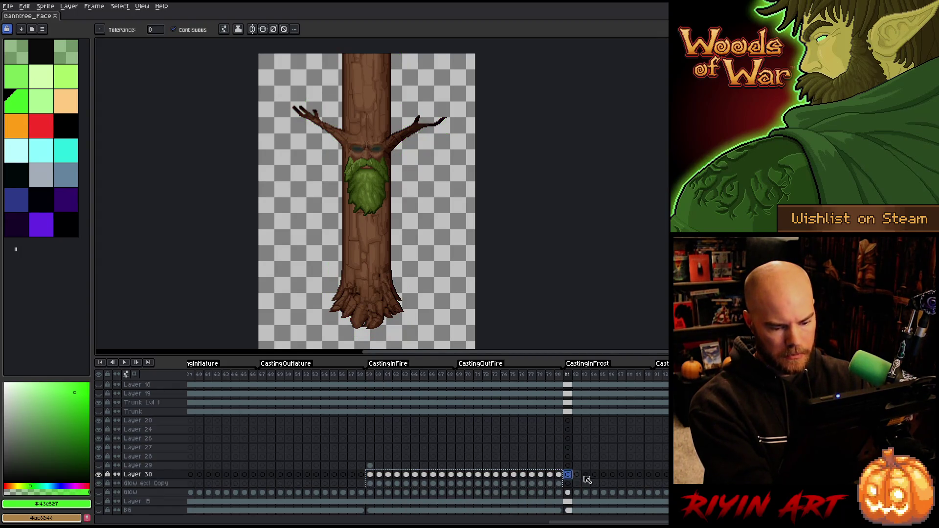
key("ctrl+v")
key("Return")
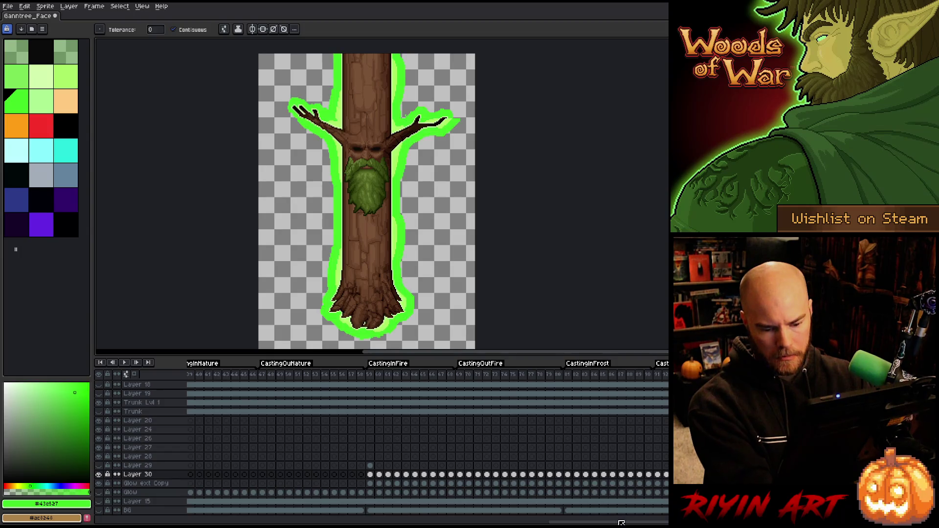
left_click_drag(585, 523, 225, 523)
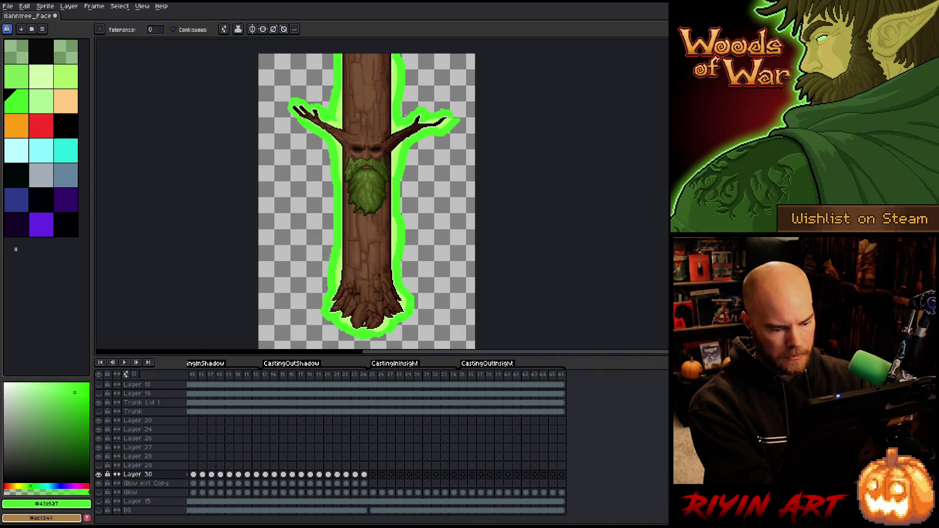
Step: Paste the glow cels into the Insight frames and make Layer 29's fire glow visible
key("ctrl+v")
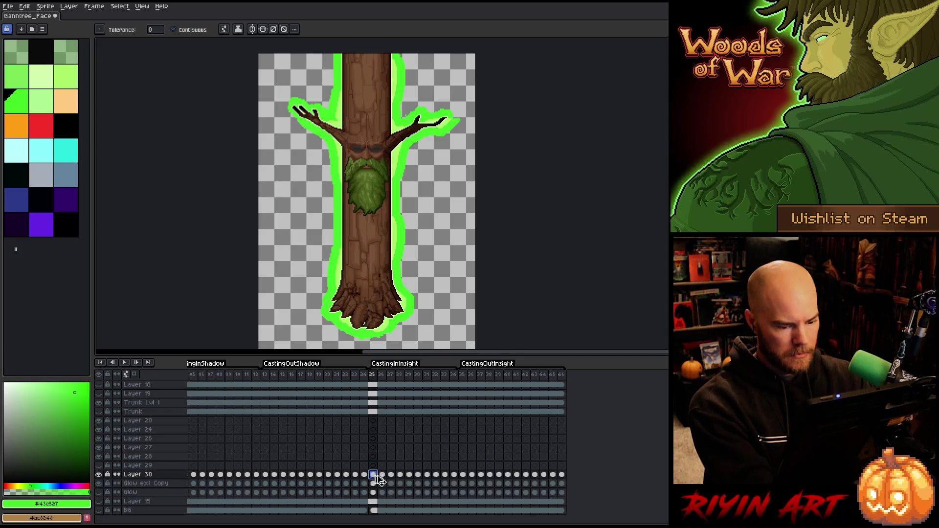
left_click_drag(538, 523, 586, 519)
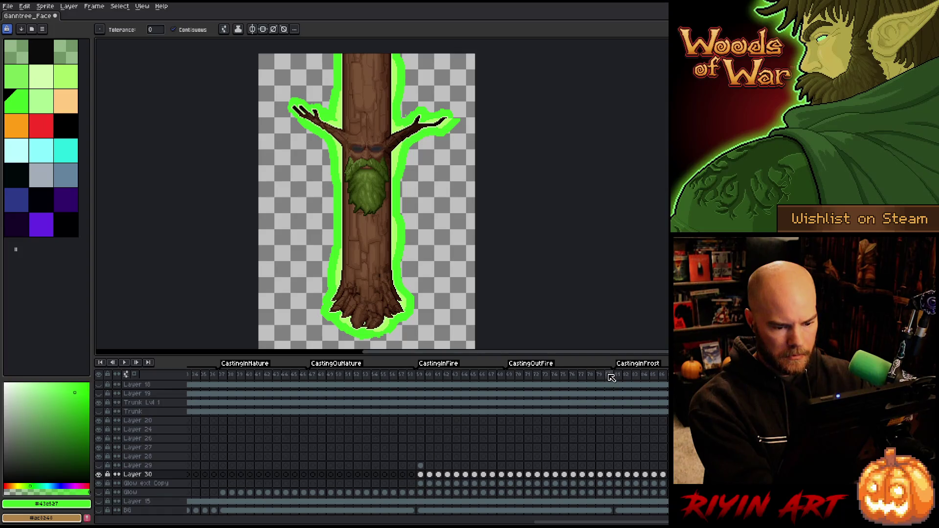
left_click_drag(609, 475, 427, 484)
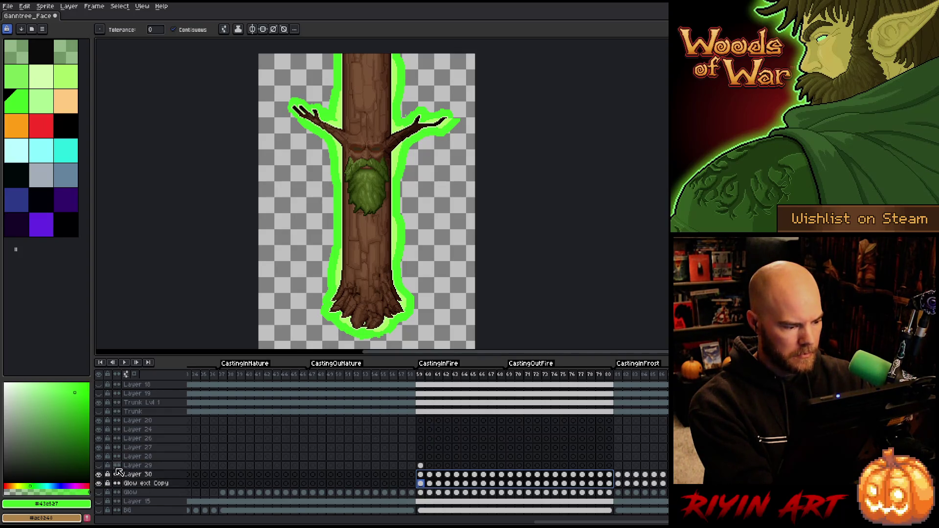
left_click(99, 465)
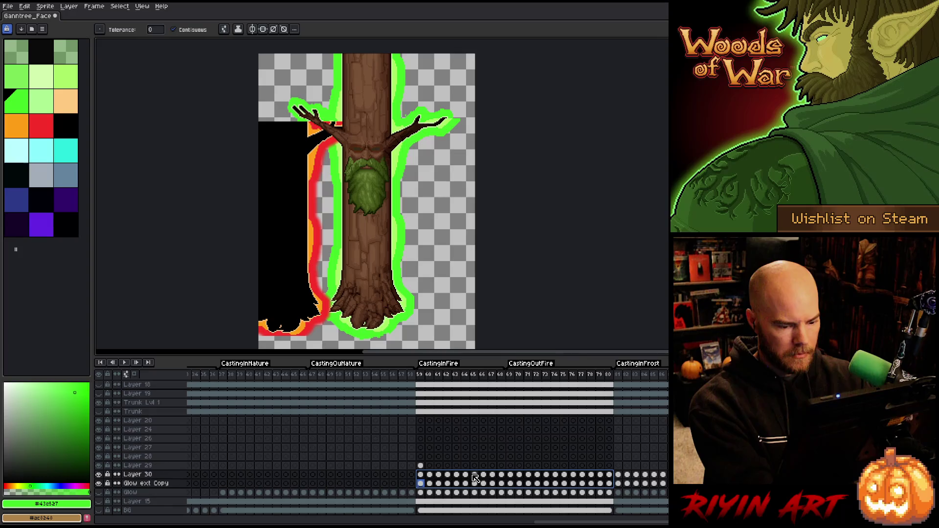
Step: Recolour Glow ext Copy's green outline to the fire glow's red on the fire frames
key("shift+r")
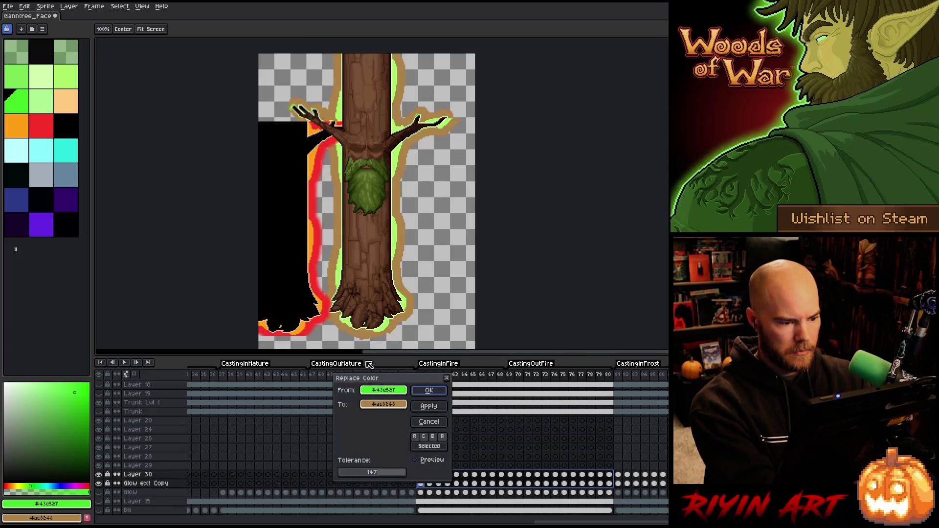
left_click_drag(377, 400, 313, 262)
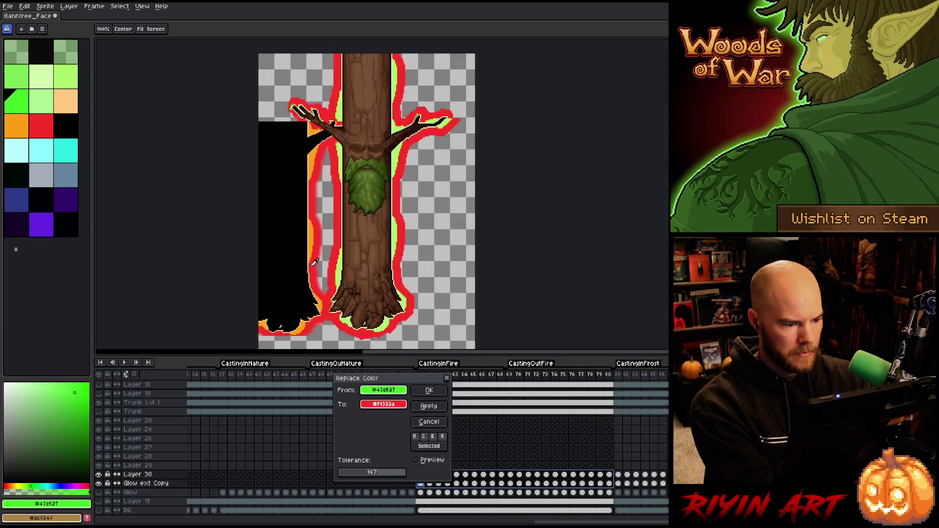
left_click(430, 390)
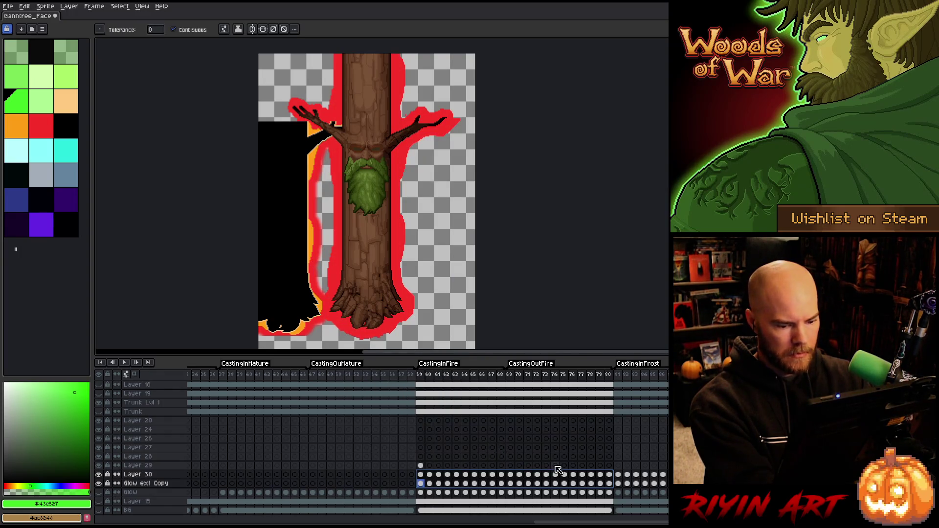
key("ctrl+z")
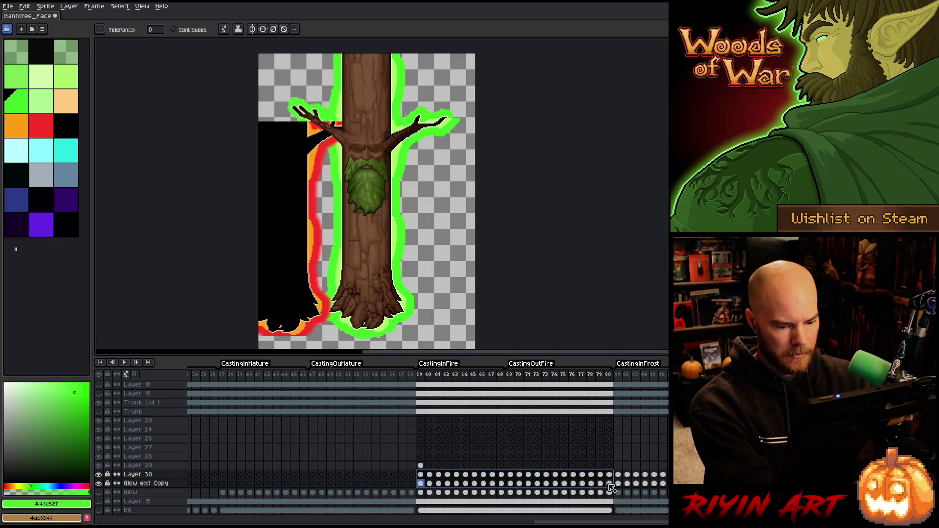
left_click_drag(610, 485, 240, 477)
key("shift+r")
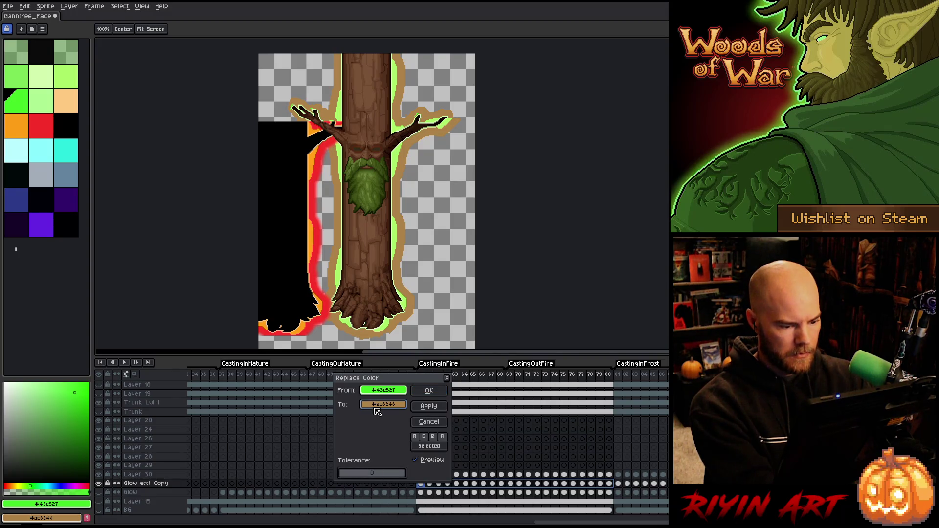
mouse_move(379, 407)
left_mouse_down()
mouse_move(357, 342)
mouse_move(311, 299)
mouse_move(318, 284)
left_mouse_up()
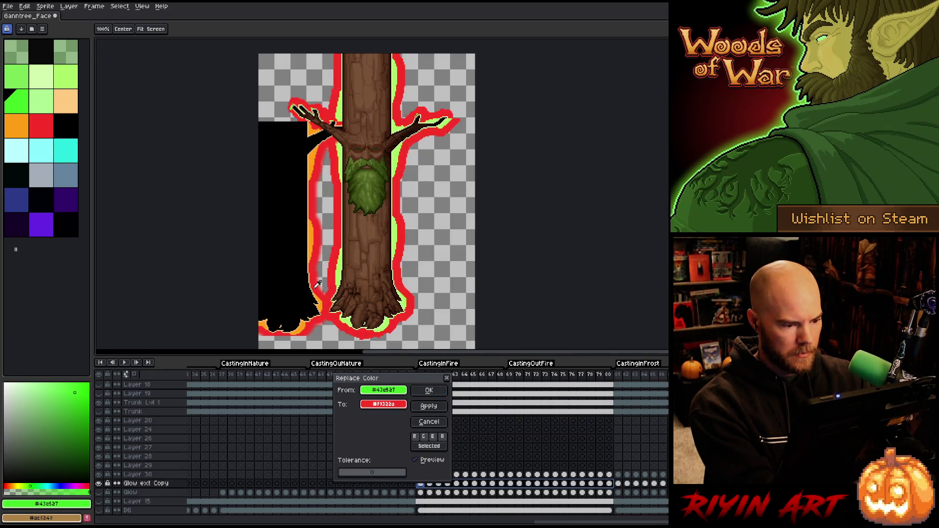
left_click(429, 389)
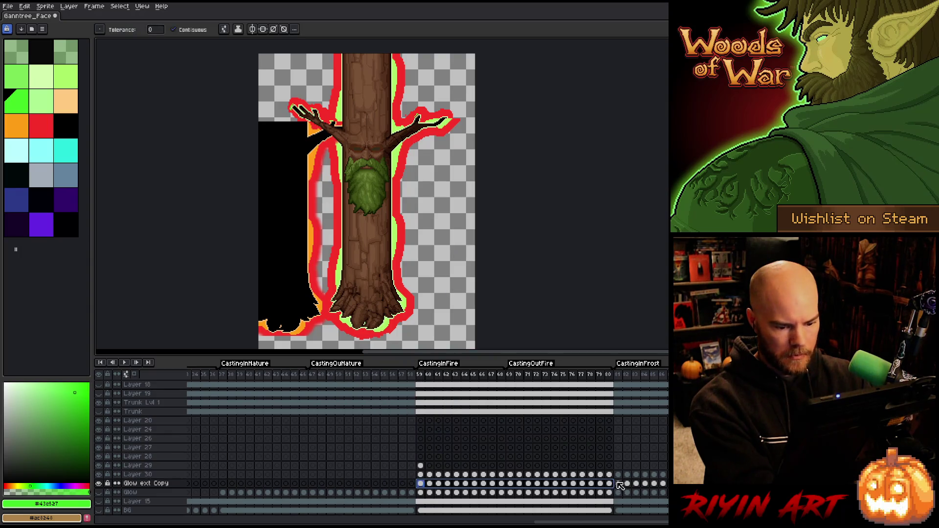
Step: Replace Layer 30's light green with orange sampled from the fire glow
left_click_drag(608, 474, 419, 477)
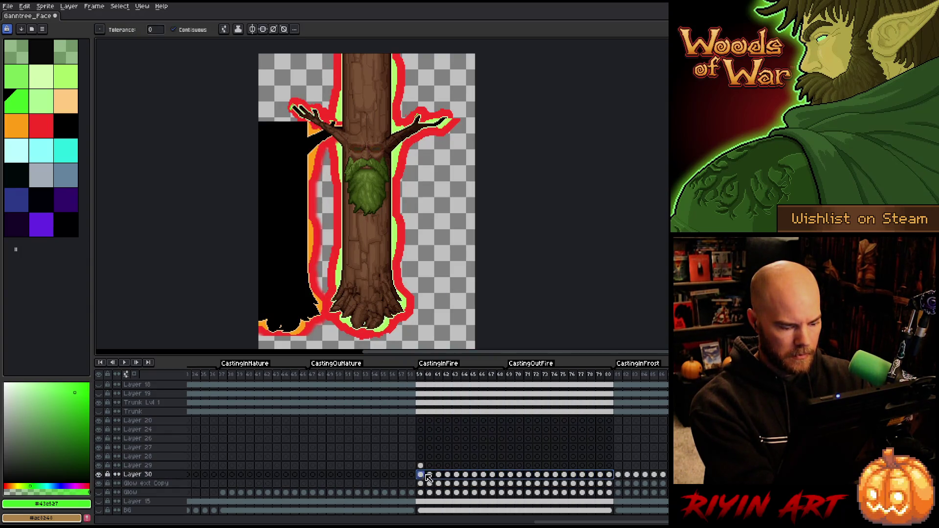
key("shift+r")
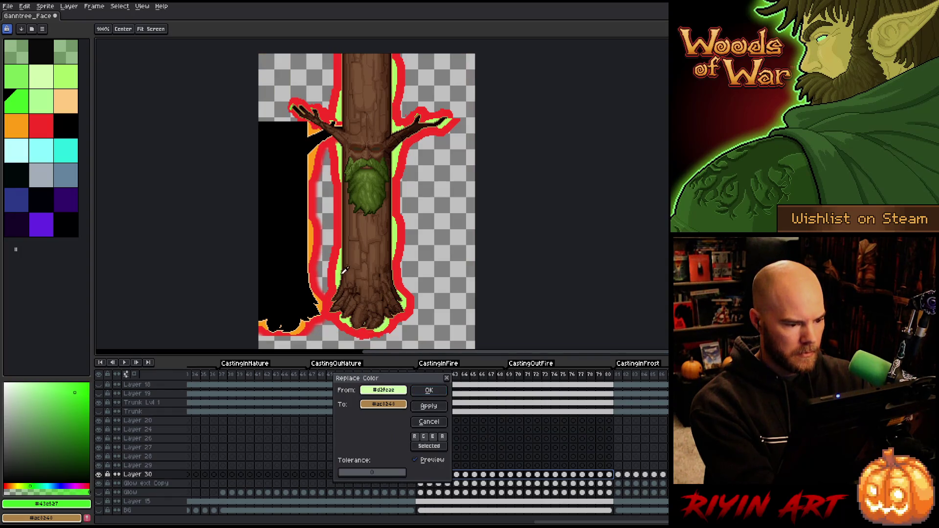
left_click(343, 269)
right_click(310, 238)
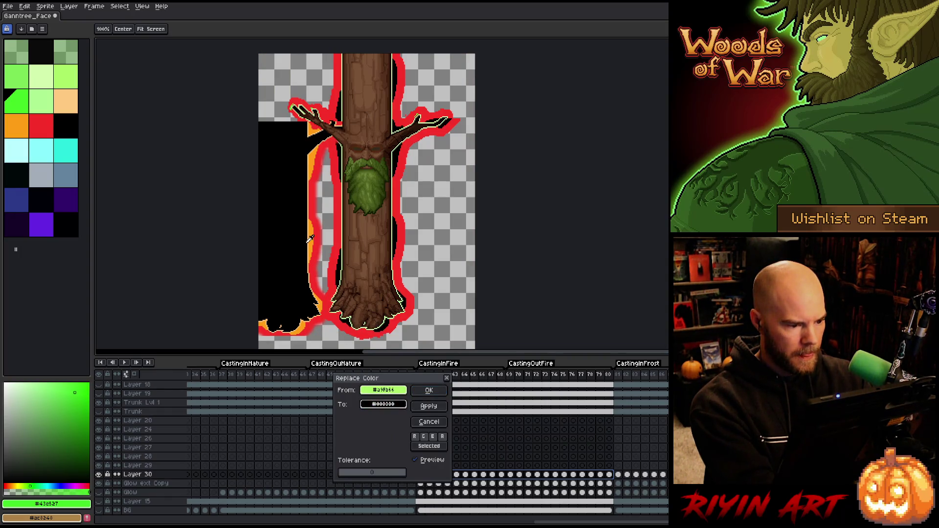
right_click(313, 237)
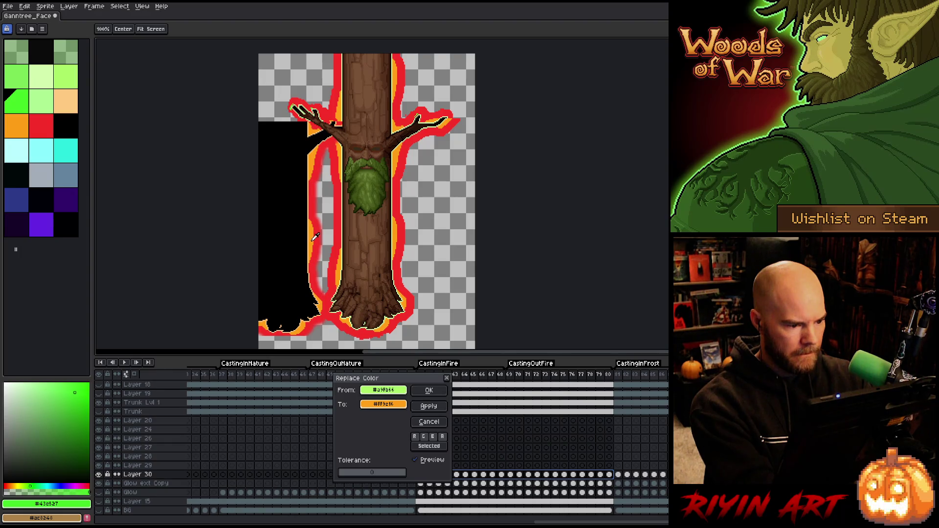
left_click(427, 391)
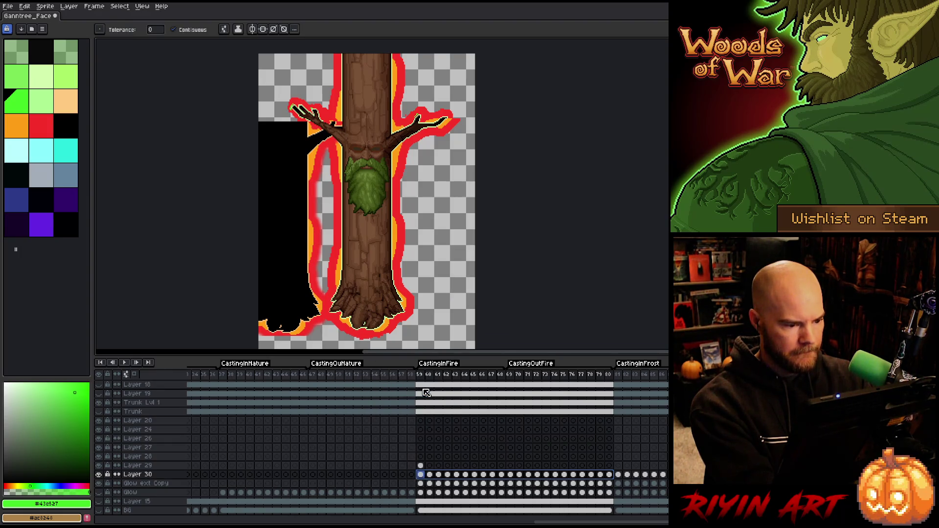
Step: Replace pale green #d2fcae with light orange #ffca80 in the glow's inner edge
key("shift+r")
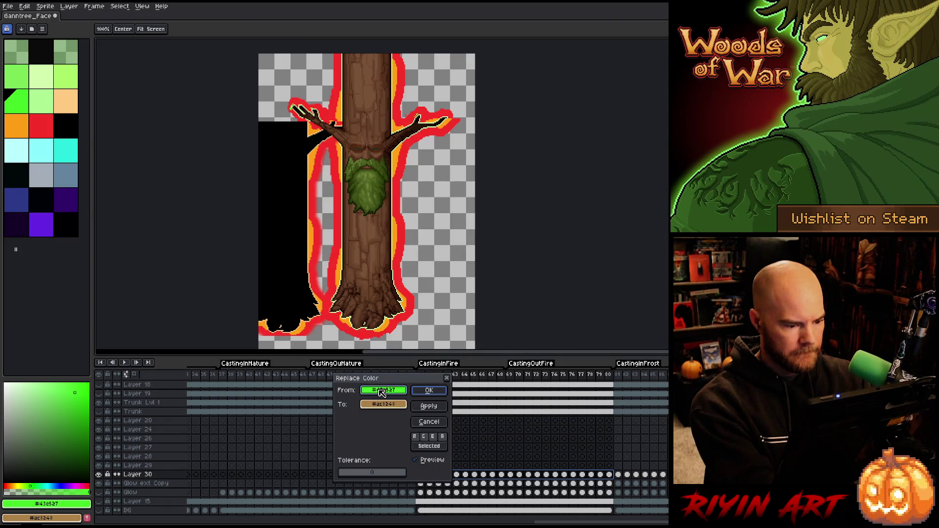
left_click(341, 272)
left_click(345, 272)
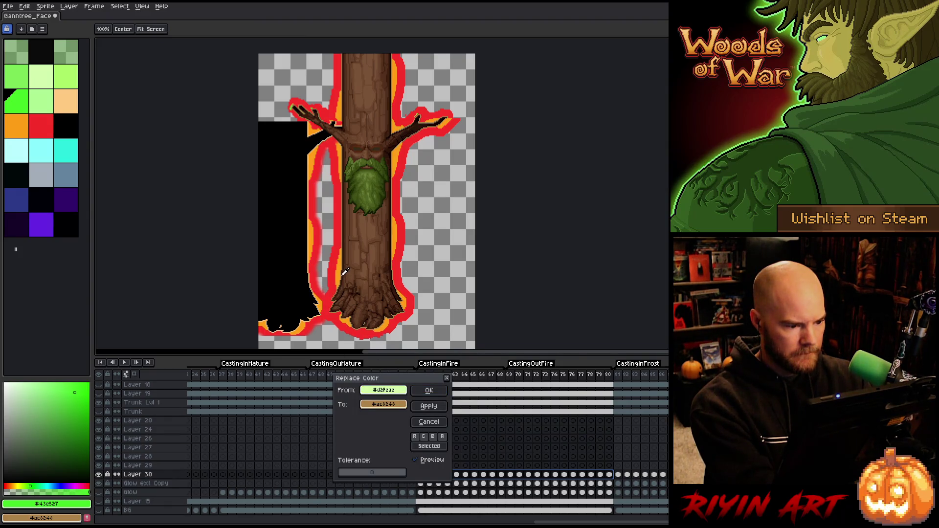
right_click(311, 254)
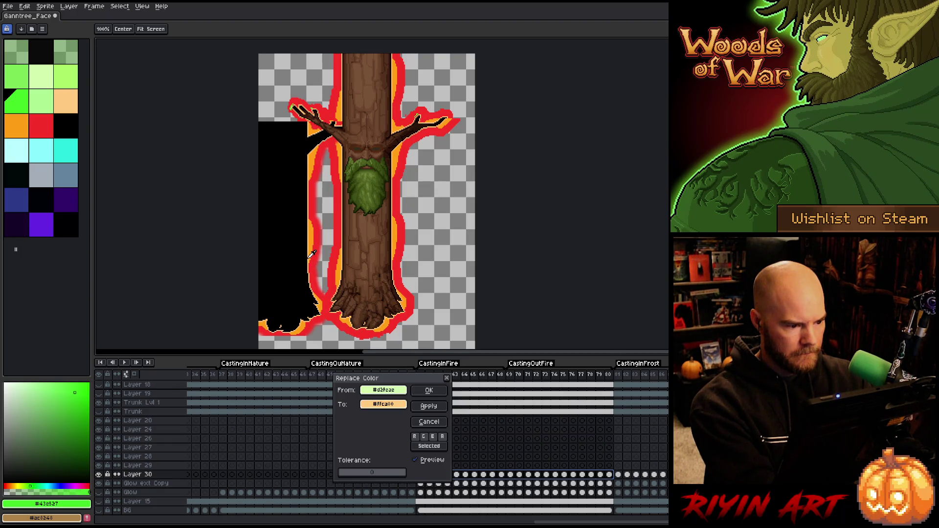
scroll(311, 255, "up", 3)
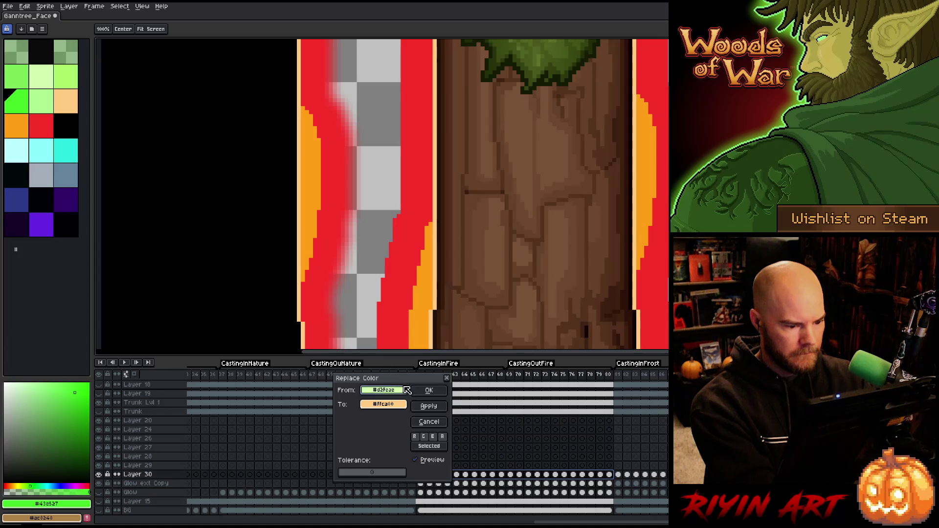
left_click(428, 390)
scroll(431, 263, "down", 3)
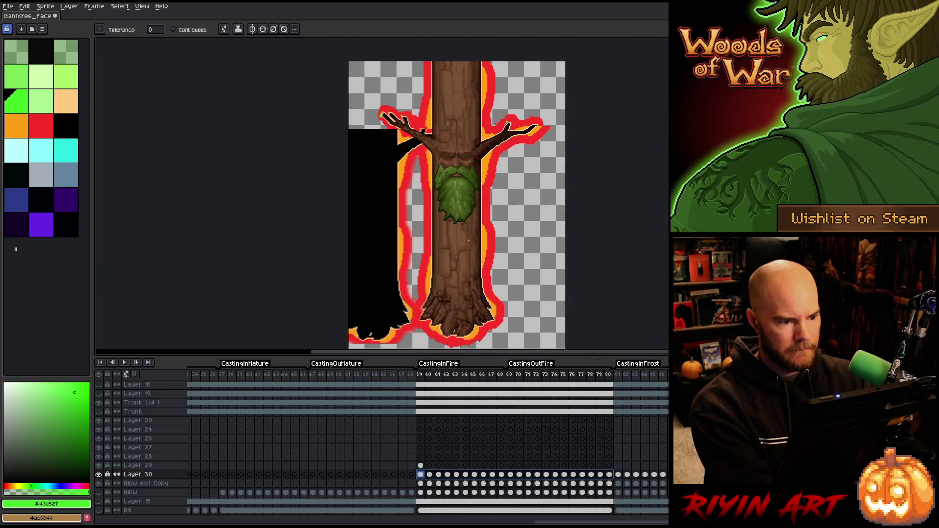
Step: Toggle Layer 30's visibility off and on twice to compare the glow
scroll(370, 106, "up", 3)
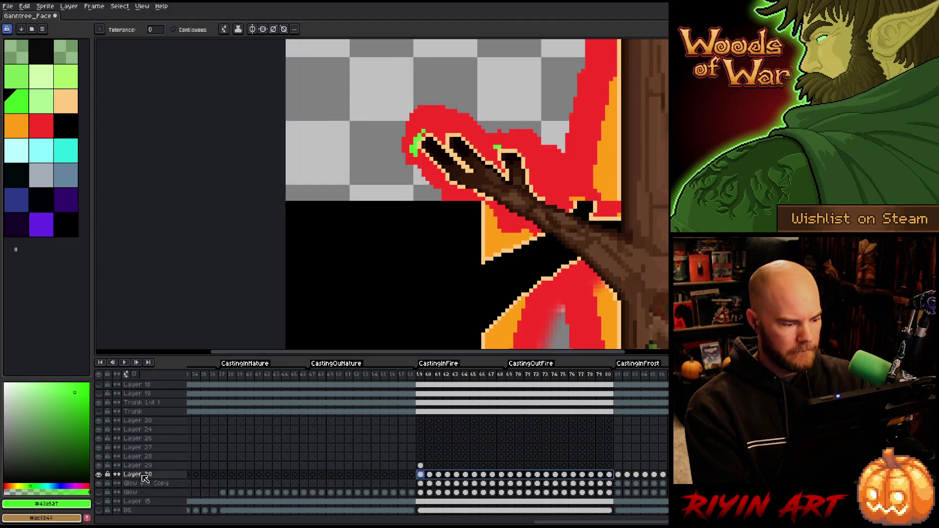
left_click(99, 474)
left_click(99, 474)
left_click(99, 474)
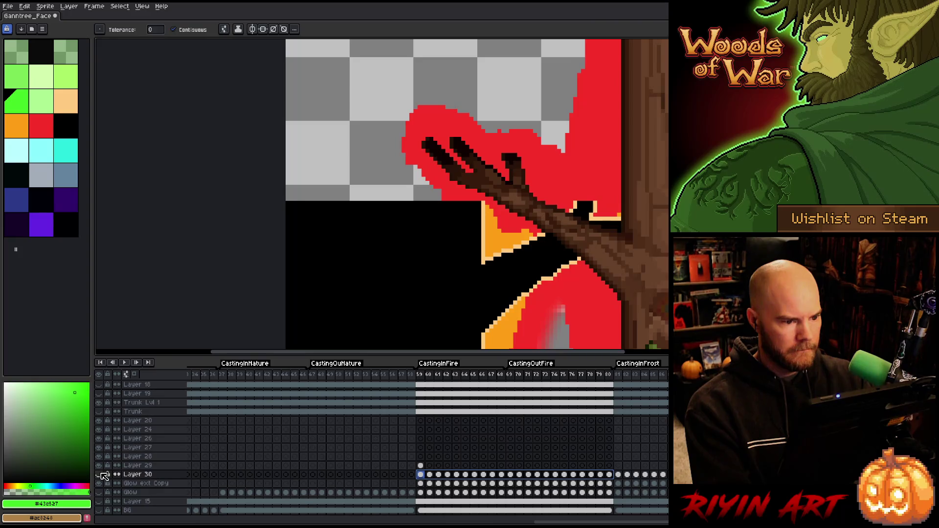
left_click(99, 474)
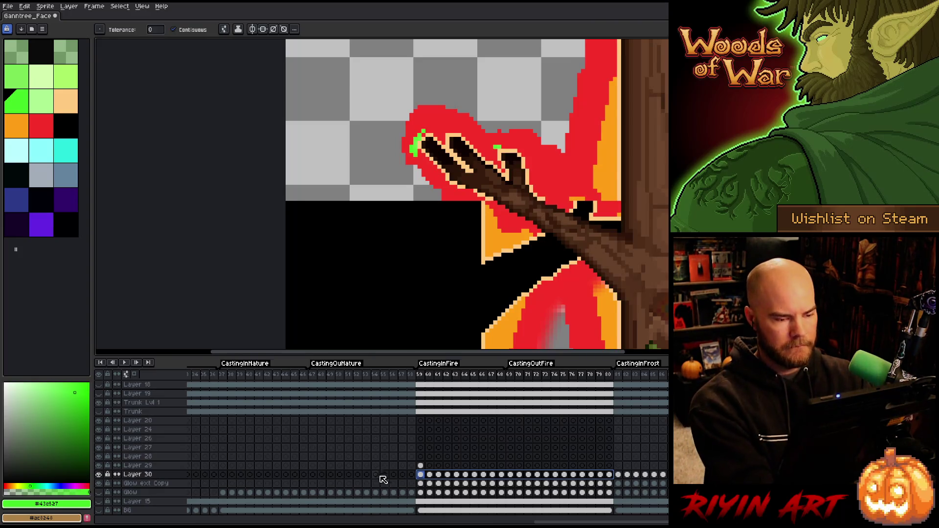
Step: Sample the green branch-tip pixel in Replace Color, then cancel without applying
key("shift+r")
left_click(416, 143)
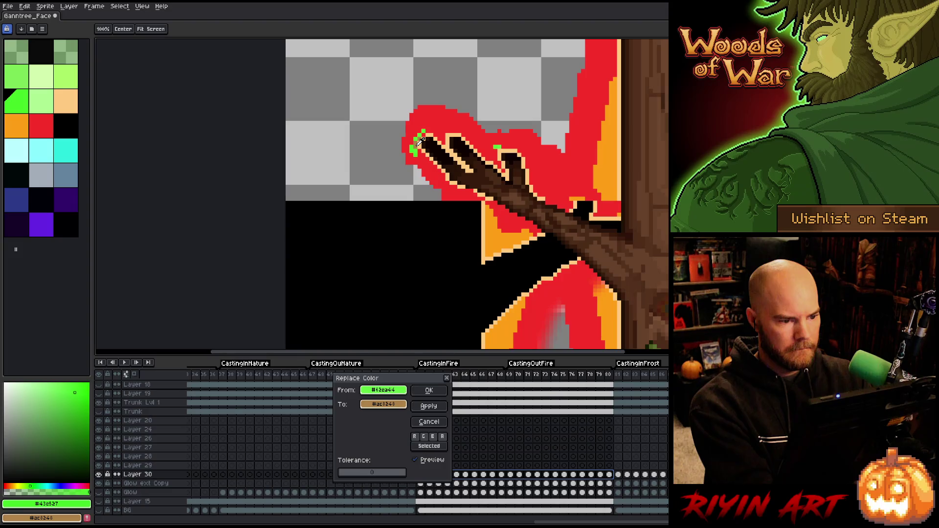
scroll(574, 190, "down", 3)
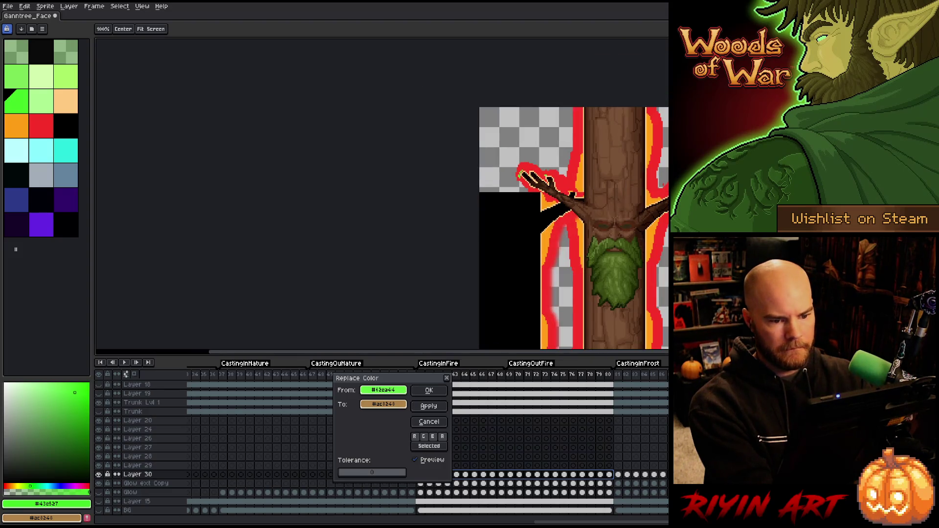
scroll(574, 196, "up", 3)
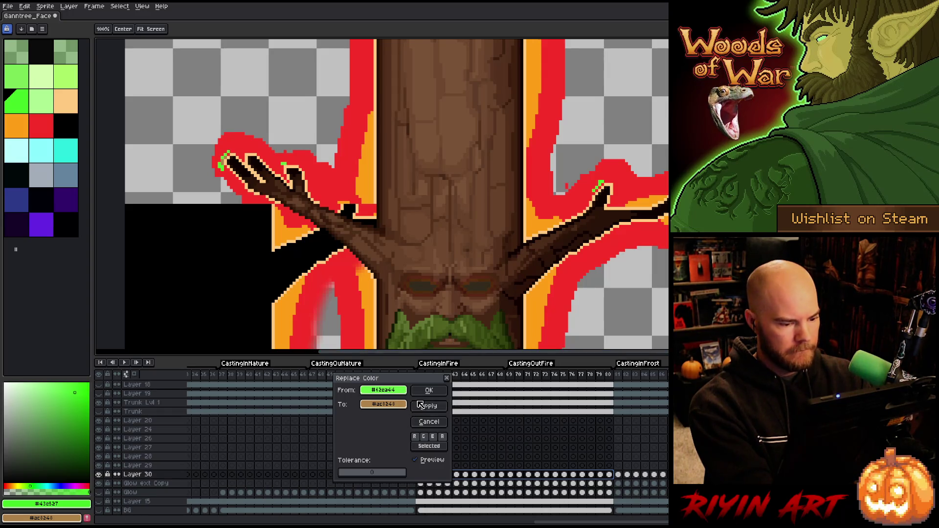
left_click(429, 422)
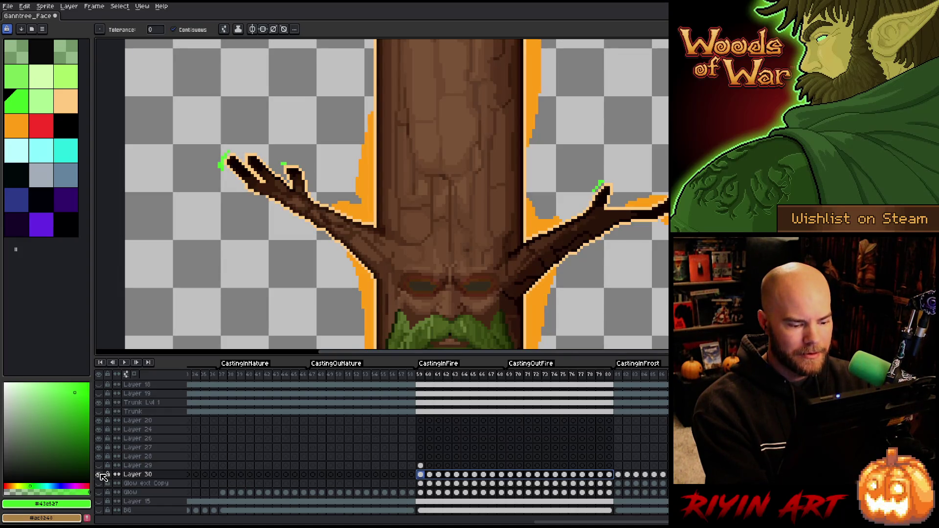
Step: Replace the green branch-tip colour with fully transparent at tolerance about 33
key("shift+r")
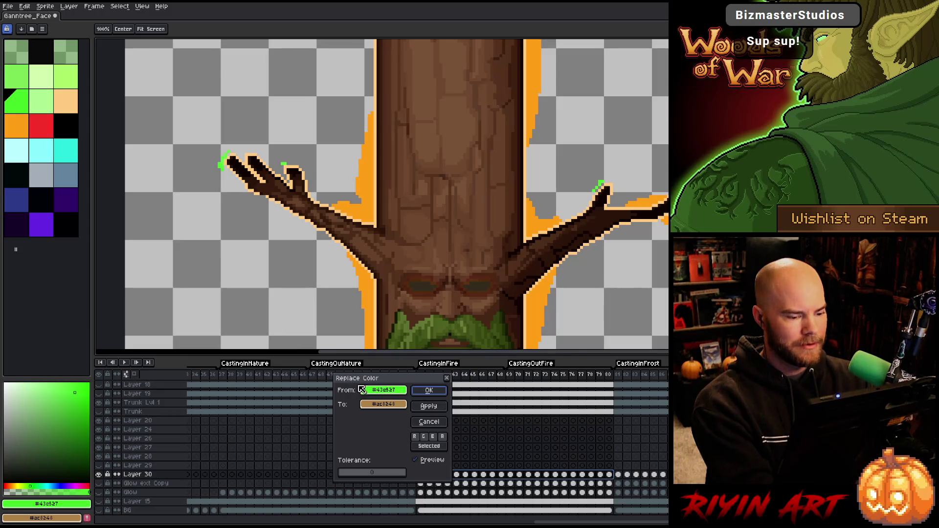
left_click_drag(361, 390, 225, 159)
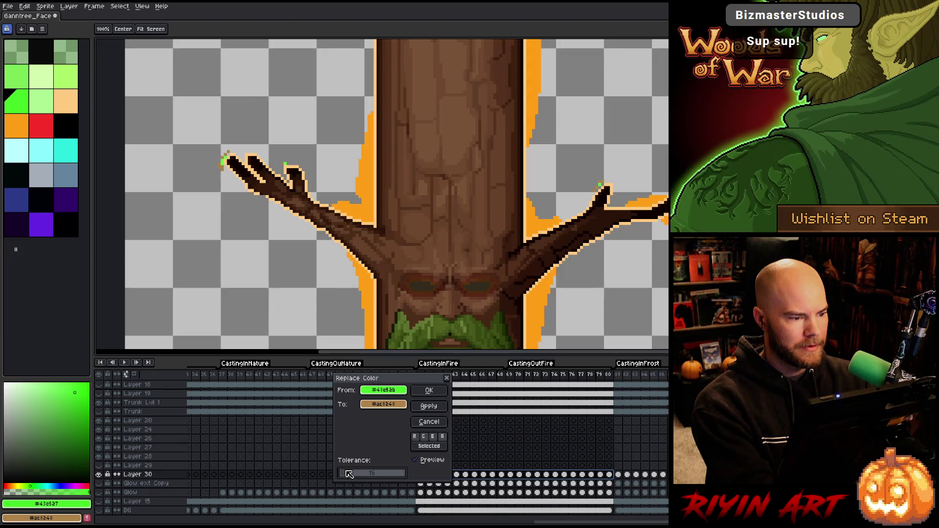
left_click_drag(352, 472, 353, 473)
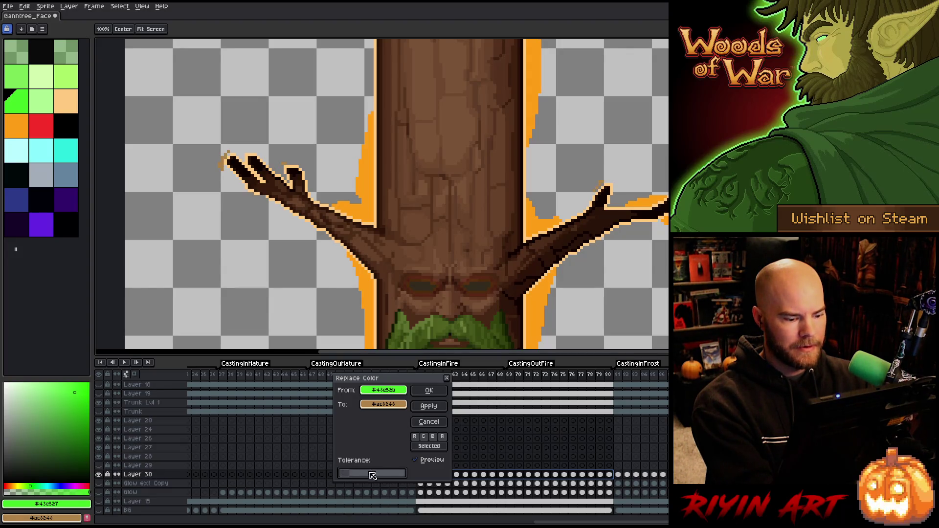
left_click(384, 404)
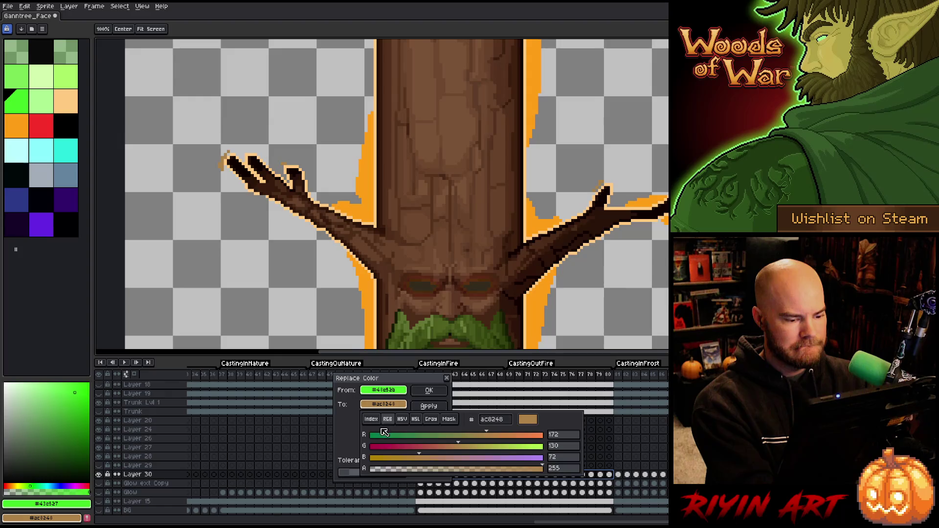
left_click_drag(389, 474, 337, 469)
left_click(200, 462)
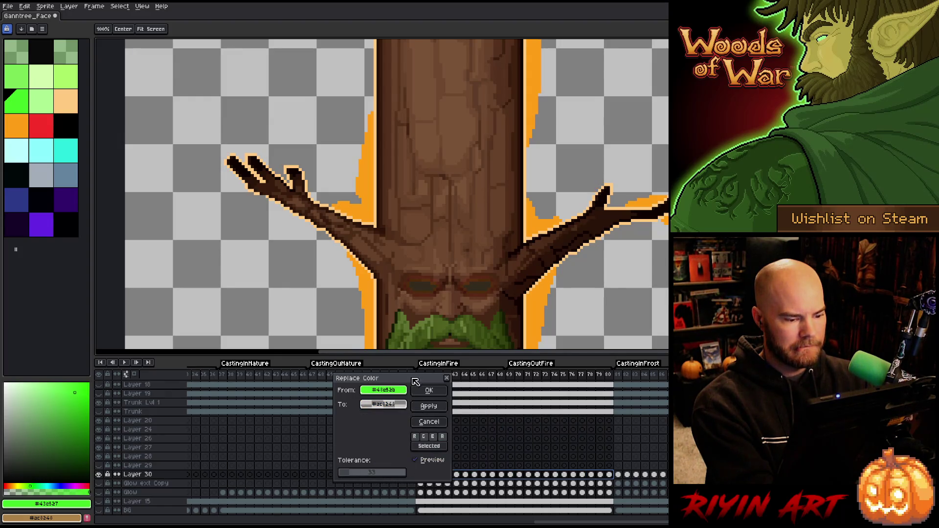
left_click(429, 389)
Step: Show the Glow ext Copy layer again and play then stop the animation to check
scroll(395, 257, "down", 3)
scroll(394, 257, "down", 3)
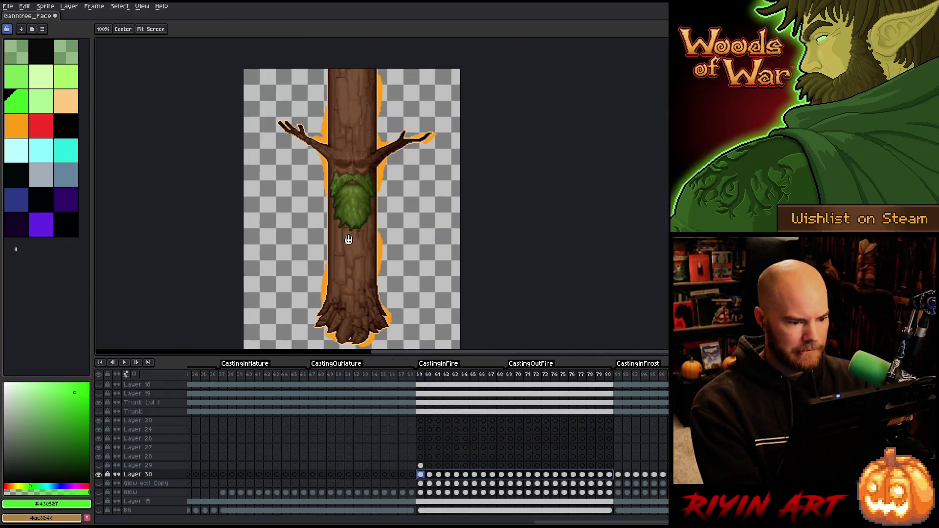
left_click(99, 484)
key("Return")
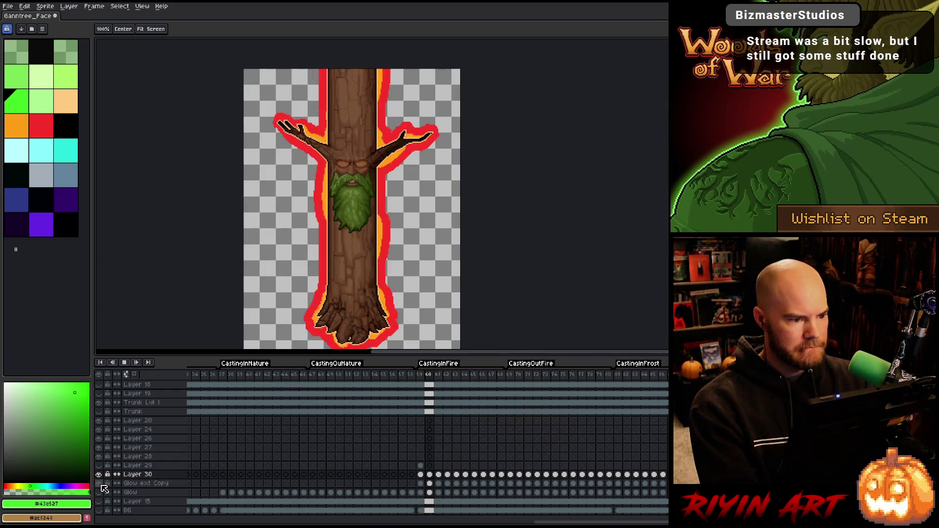
key("Return")
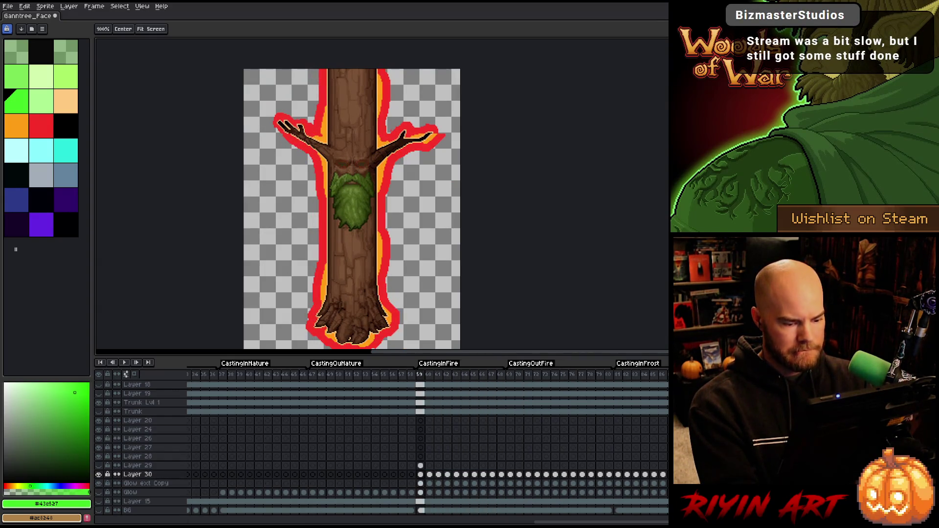
Step: Hide Glow ext Copy and select the Layers 28–30 cels from frame 81 onward
left_click_drag(545, 522, 610, 523)
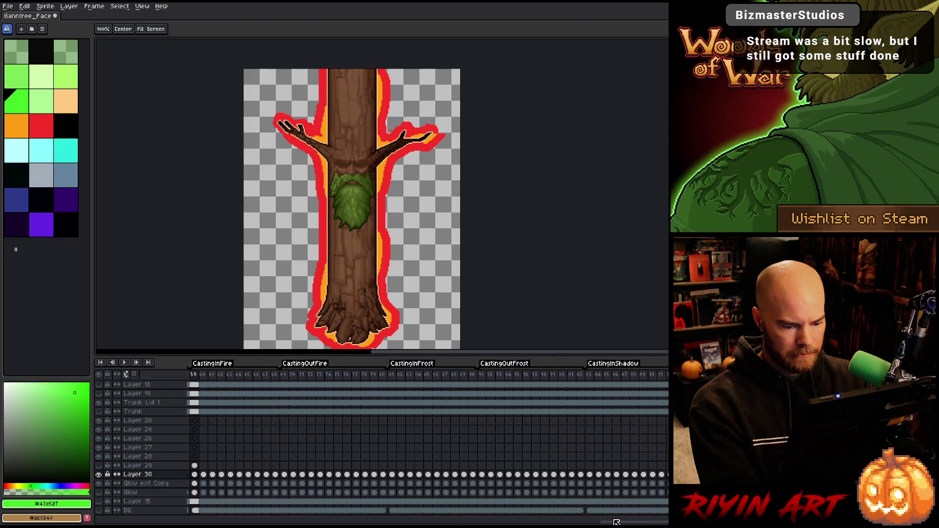
left_click(99, 483)
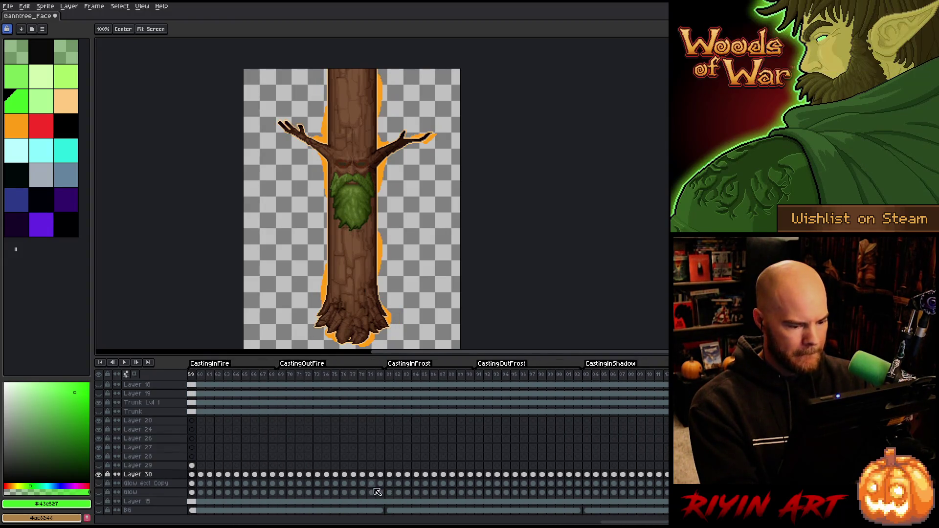
mouse_move(394, 475)
left_mouse_down()
mouse_move(491, 457)
mouse_move(672, 457)
mouse_move(675, 474)
left_mouse_up()
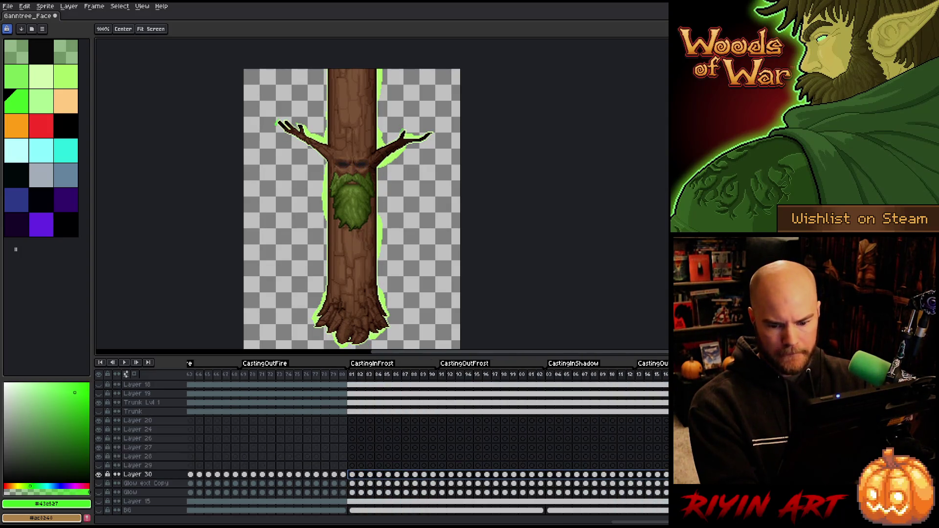
key("w")
scroll(259, 109, "up", 3)
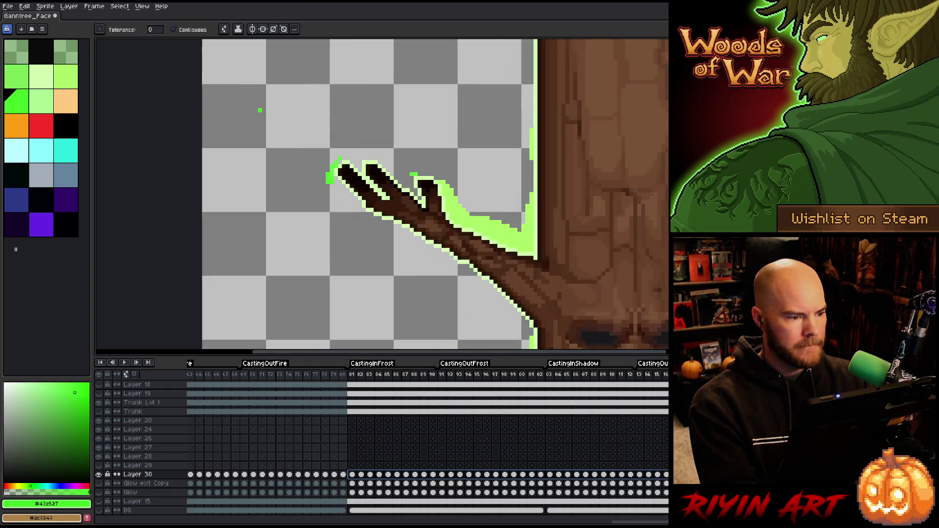
Step: Replace the green specks with transparent at tolerance 51, then zoom out to view the tree
key("shift+r")
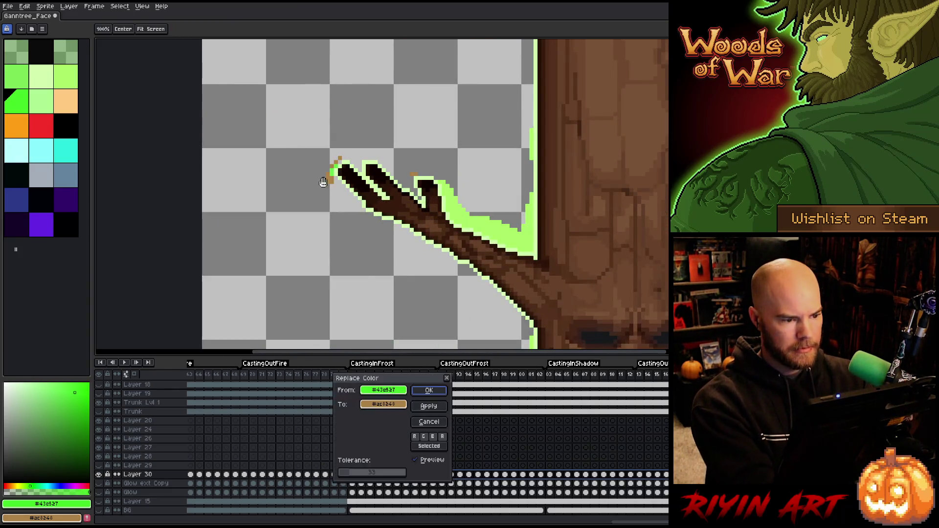
left_click(358, 475)
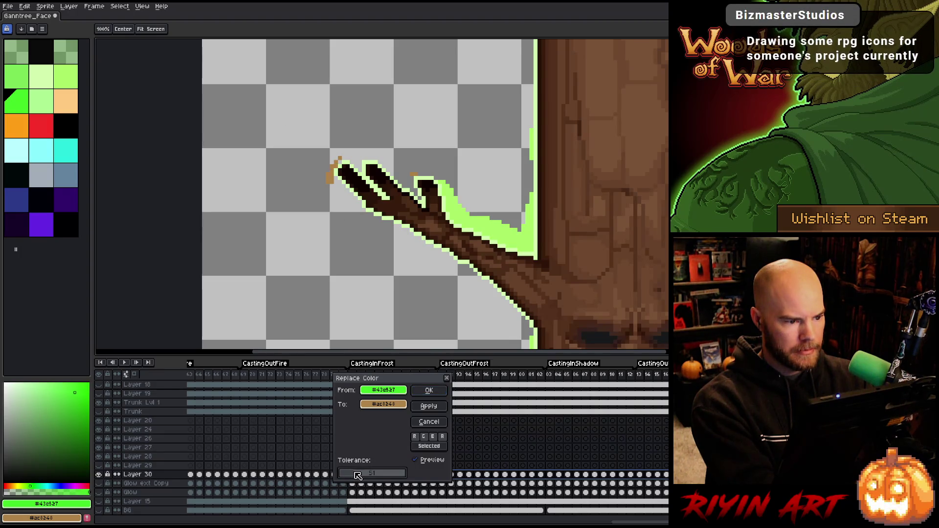
left_click(370, 404)
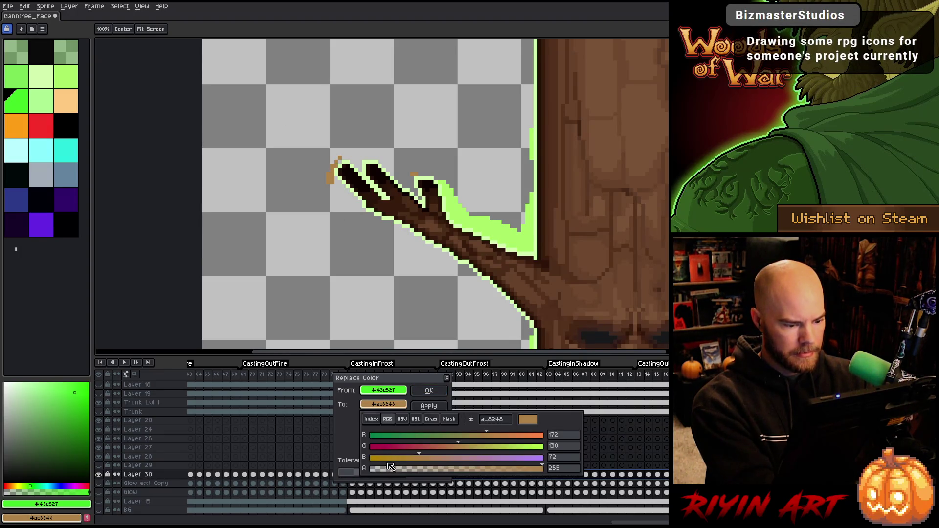
left_click(417, 381)
left_click(429, 390)
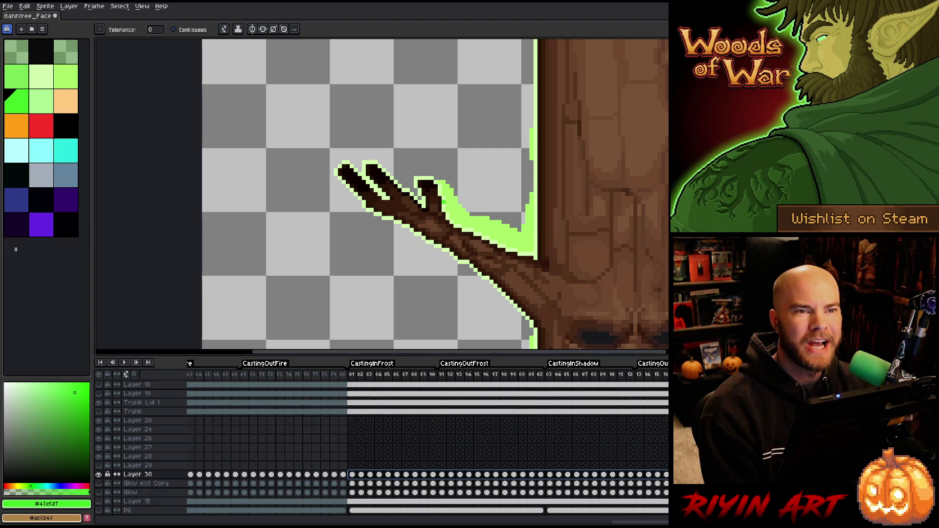
key("minus")
key("minus")
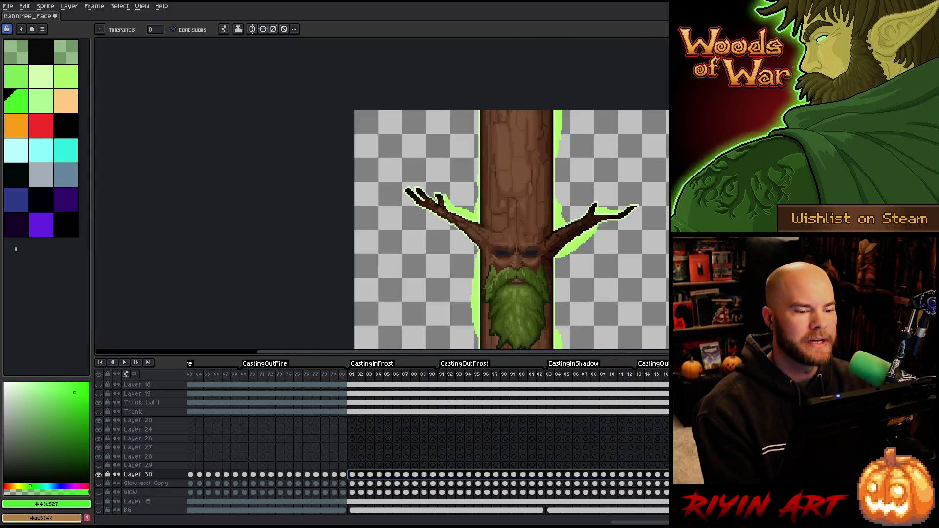